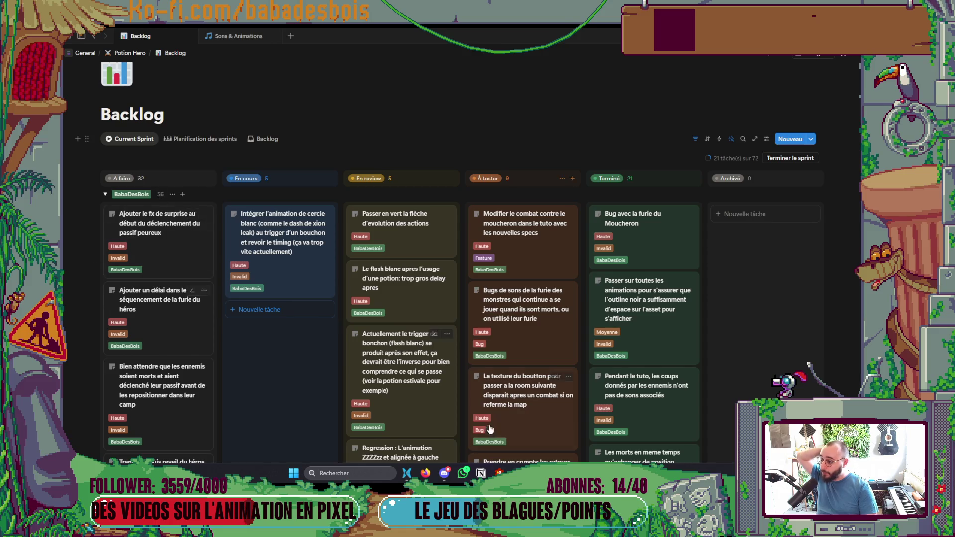
Switch from Notion to the Godot editor and collapse the animation timeline.
key(alt+Tab)
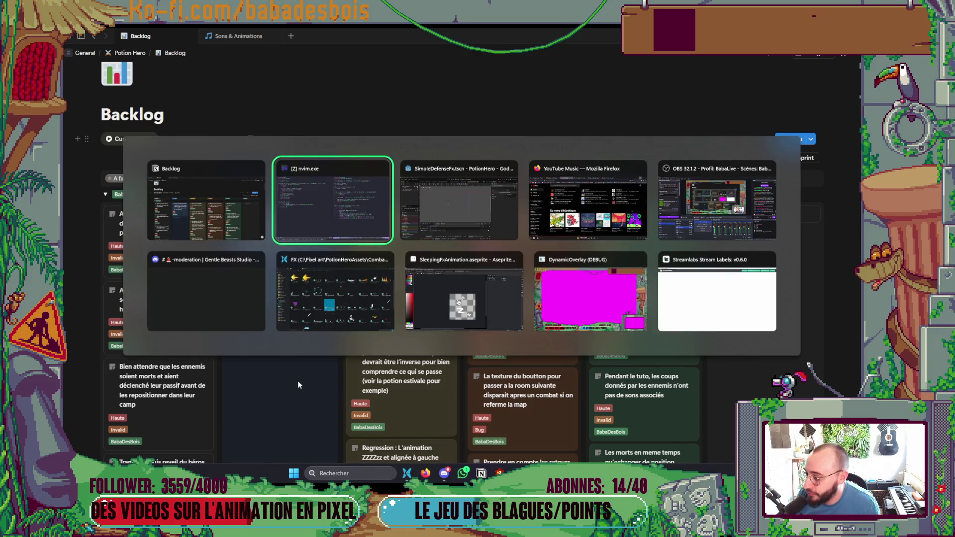
click(313, 455)
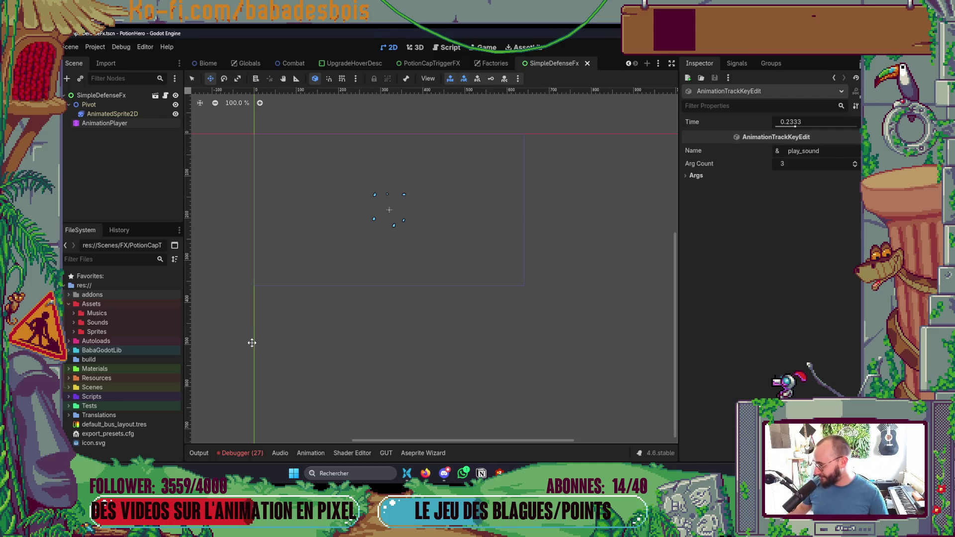
Focus the FileSystem file filter, then bring up the Aseprite Wizard settings for SleepingFxAnimation.aseprite.
click(111, 261)
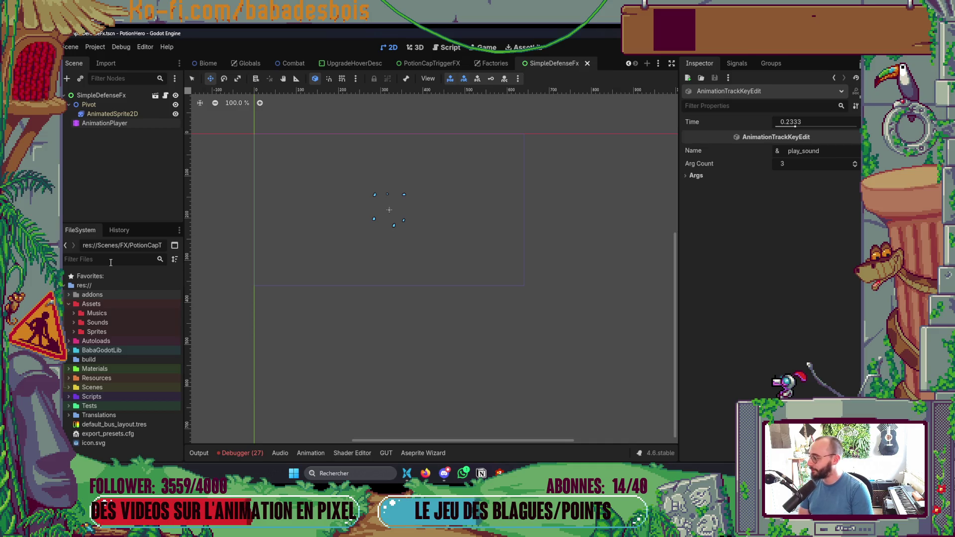
click(110, 262)
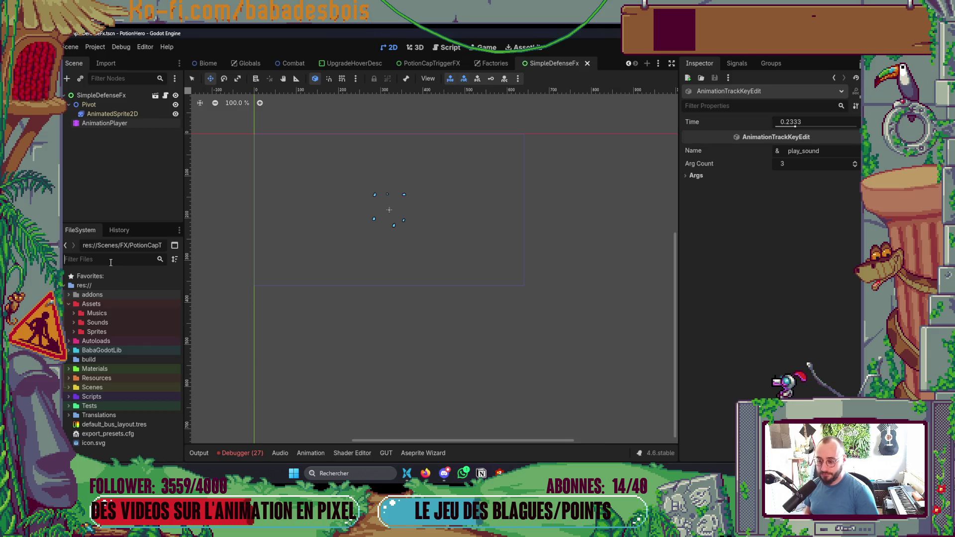
click(422, 457)
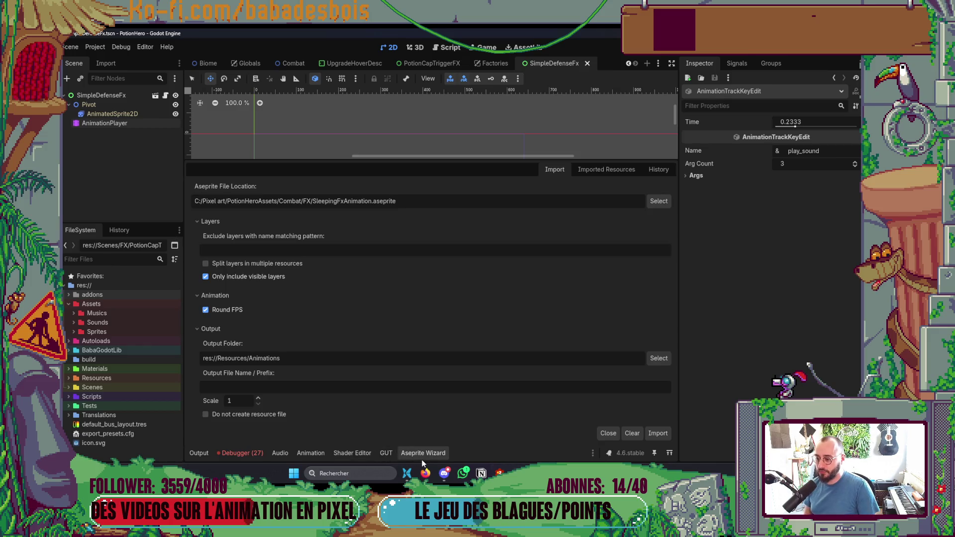
Close the Aseprite Wizard panel and return to the Notion Backlog board.
click(430, 452)
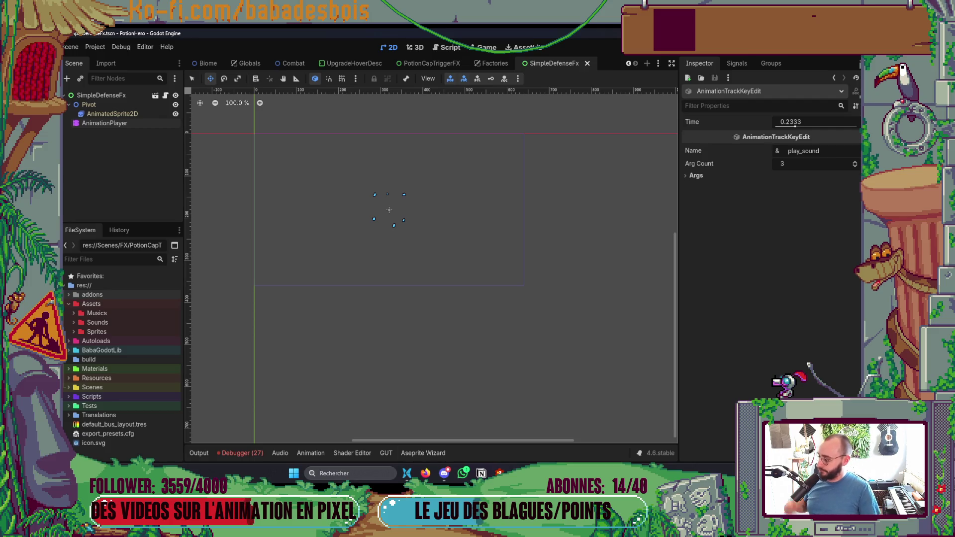
key(alt+Tab)
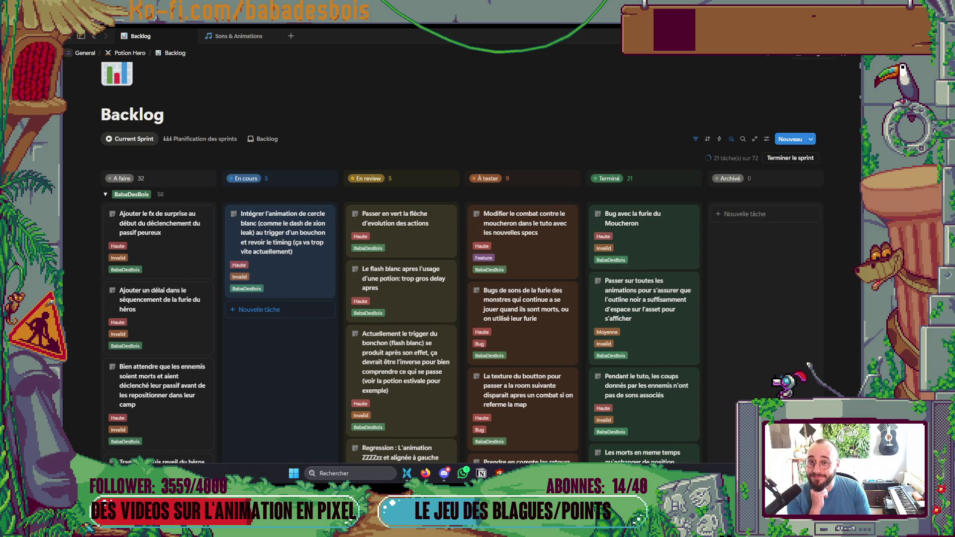
key(alt+Tab)
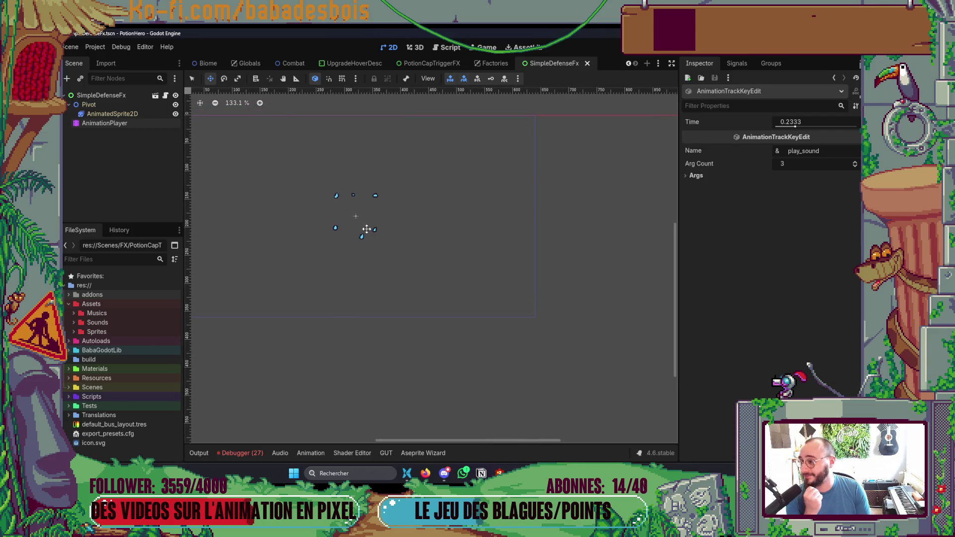
click(113, 114)
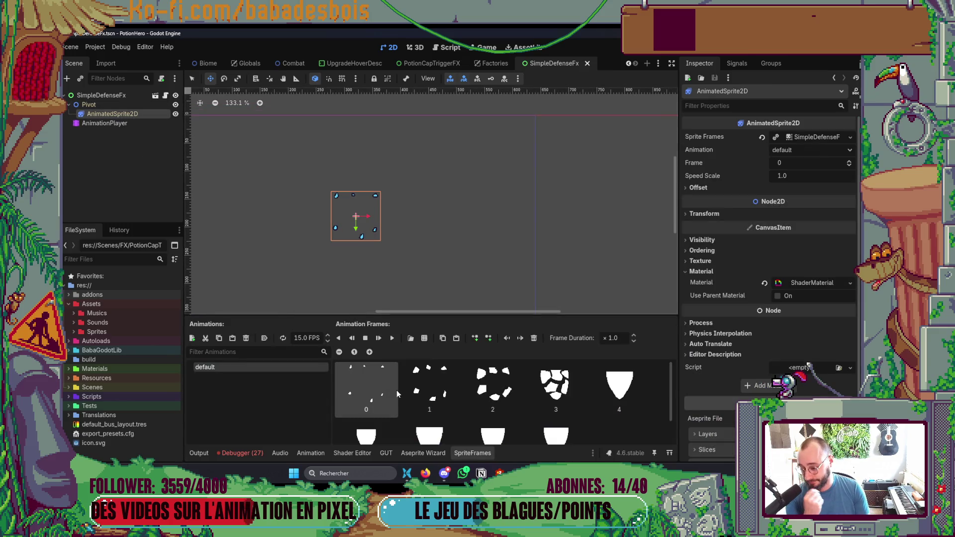
click(105, 125)
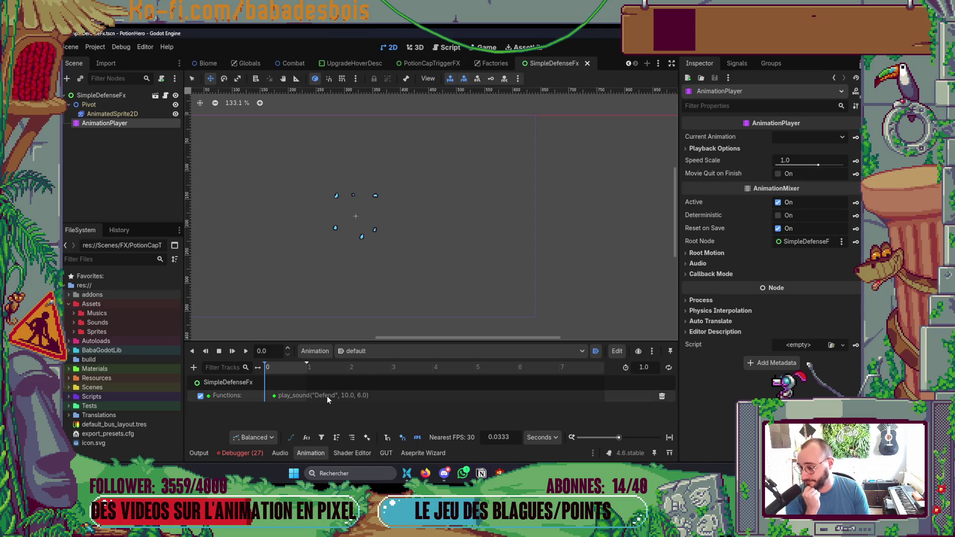
click(306, 453)
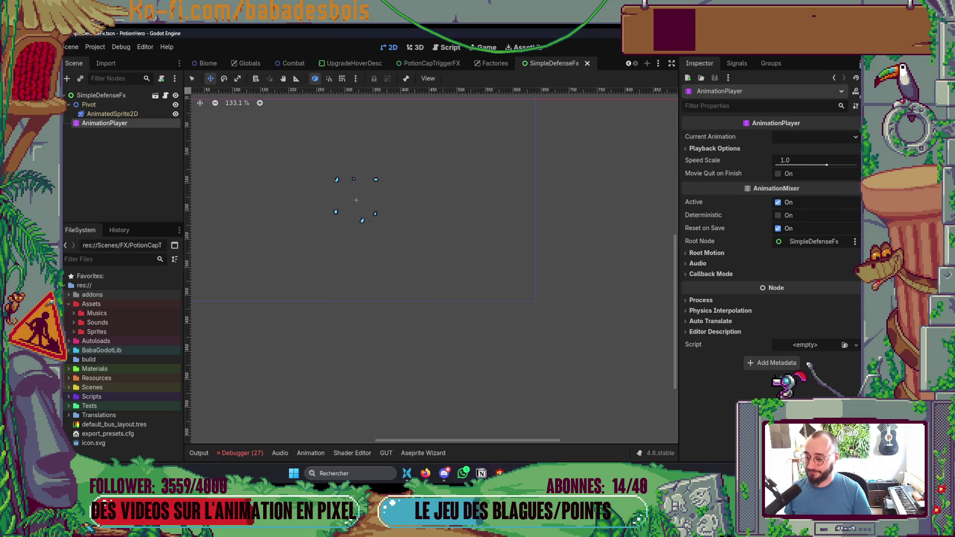
mouse_move(629, 473)
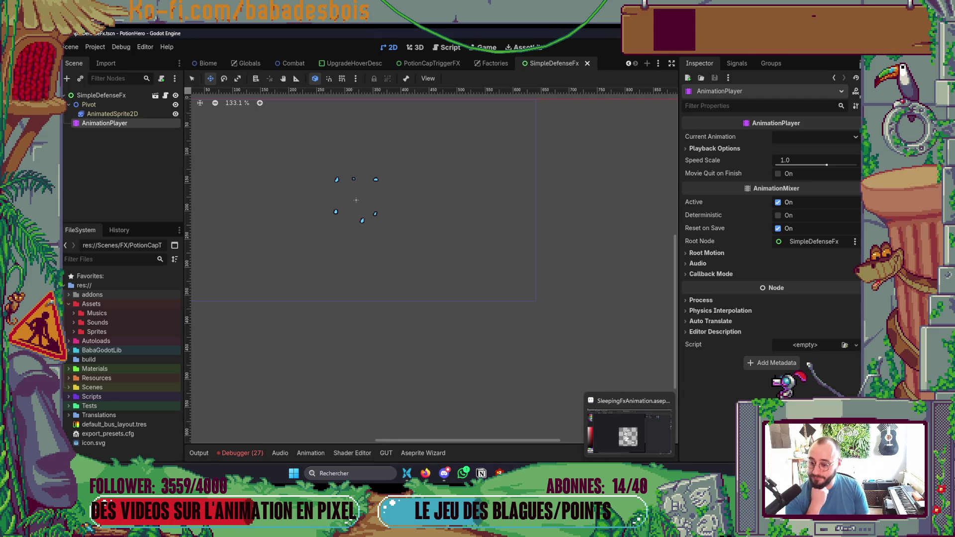
click(629, 428)
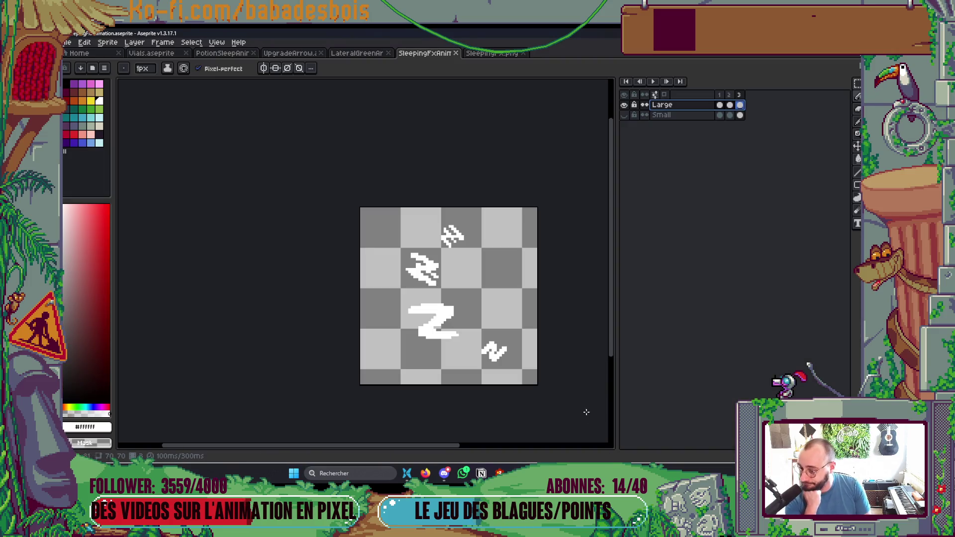
Close the SleepingFxAnim, SleepingFx.png, LateralGreenArrow, UpgradeArrow and PotionSleepAnim tabs in Aseprite.
click(457, 54)
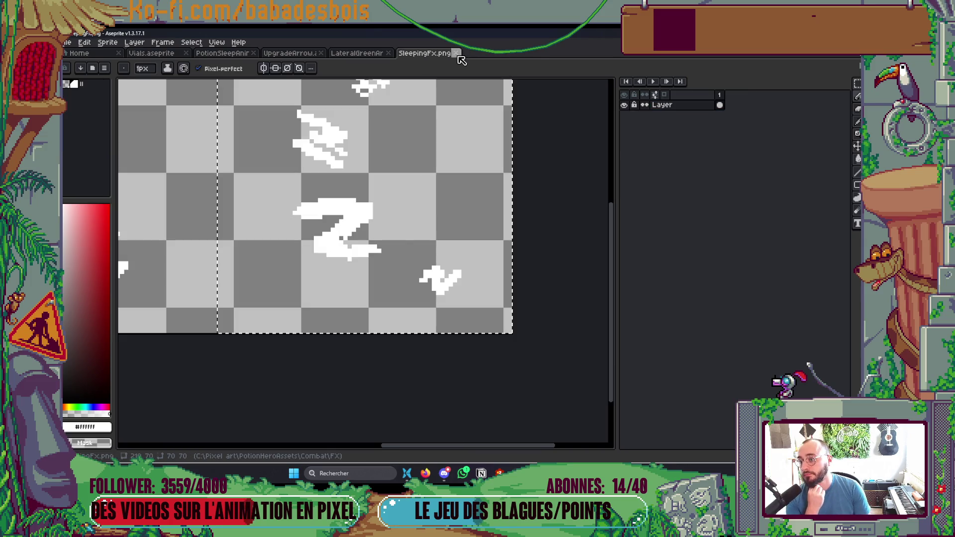
click(457, 53)
click(388, 53)
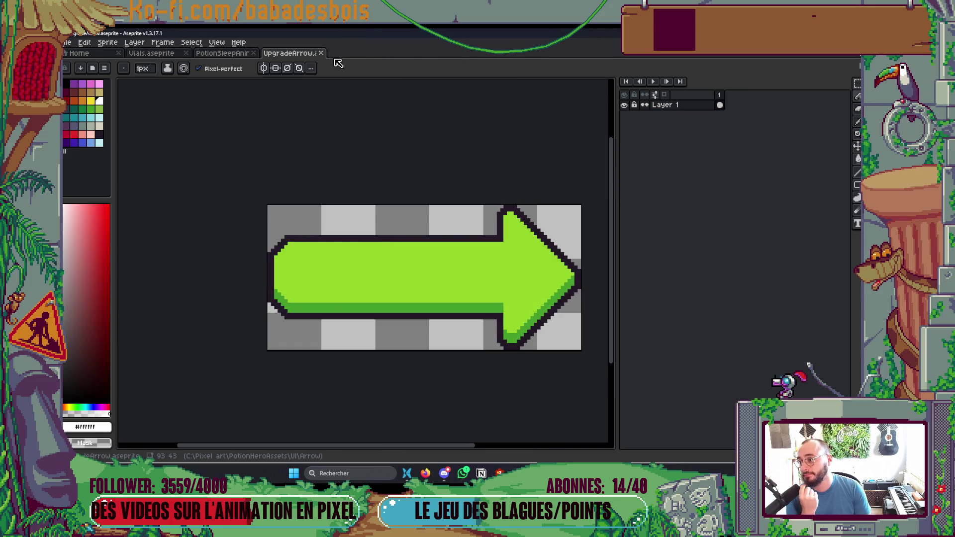
click(321, 53)
click(254, 53)
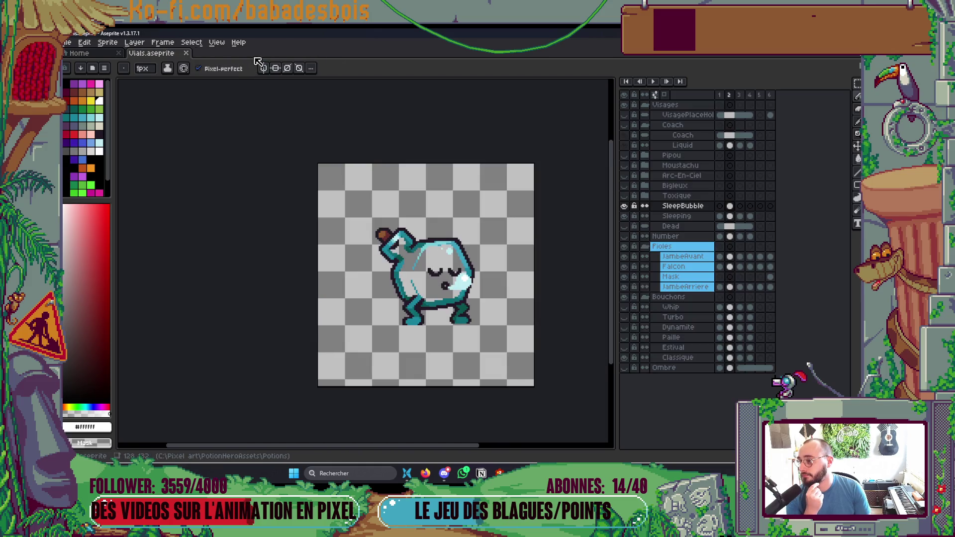
Glance at Notion, stay in Aseprite, then bring up the Combat FX folder in File Explorer.
key(alt+Tab)
key(Tab)
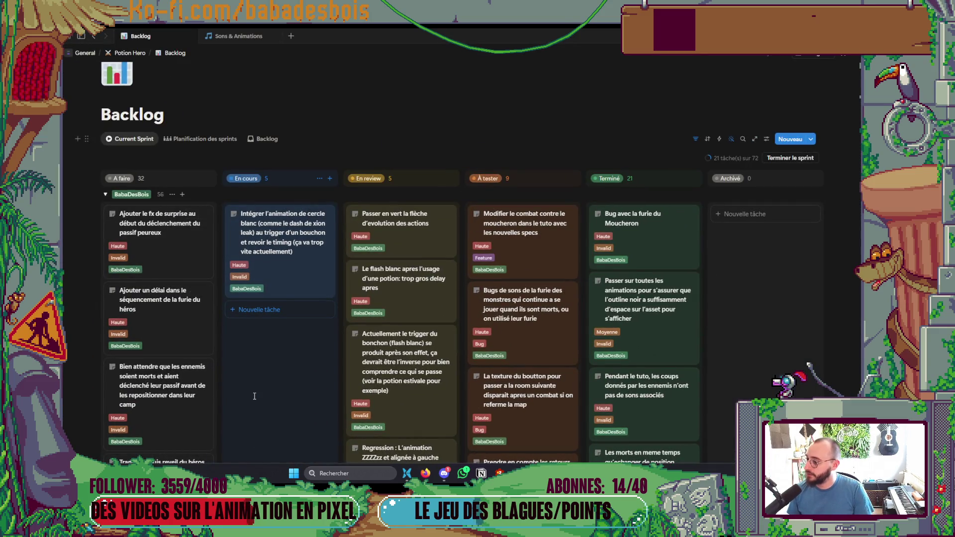
key(alt+Tab)
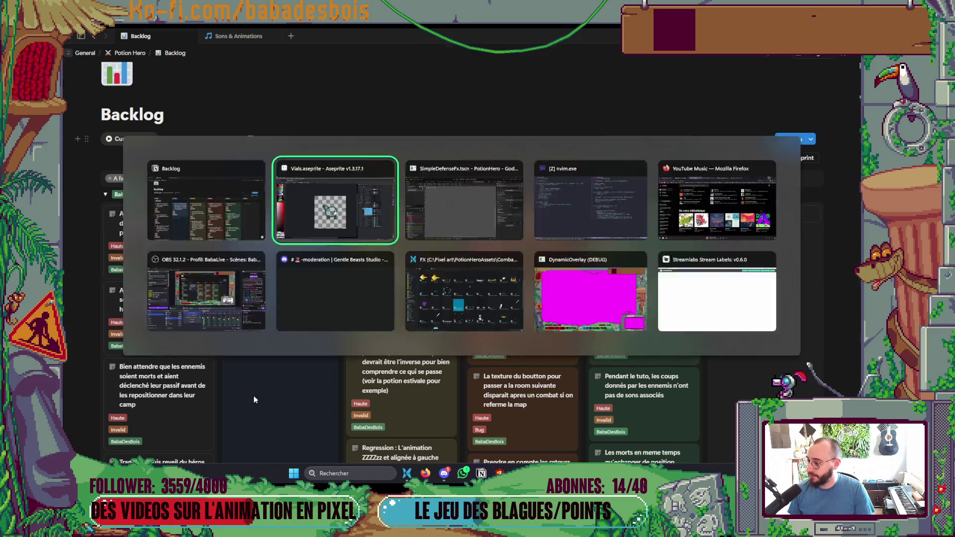
key(alt+Tab)
key(Tab)
key(Tab)
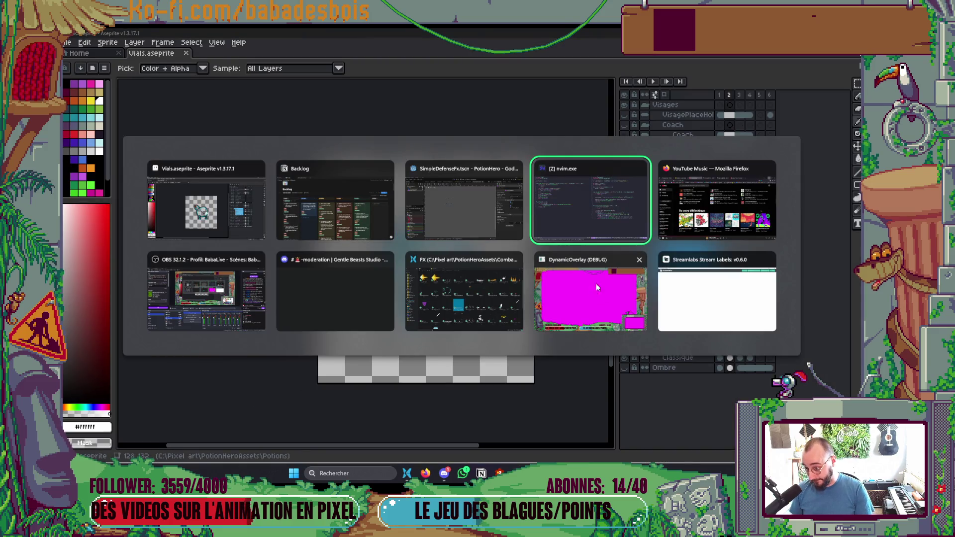
key(Escape)
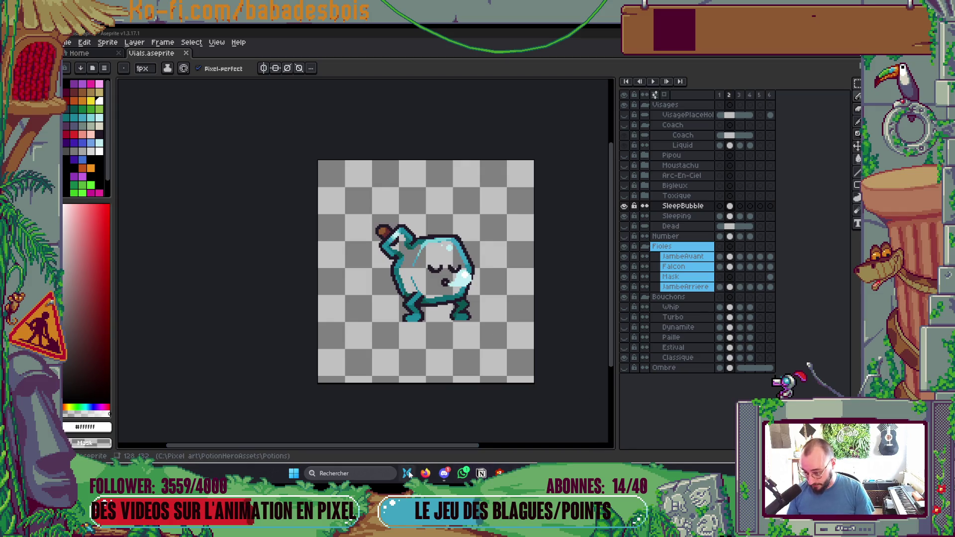
click(406, 473)
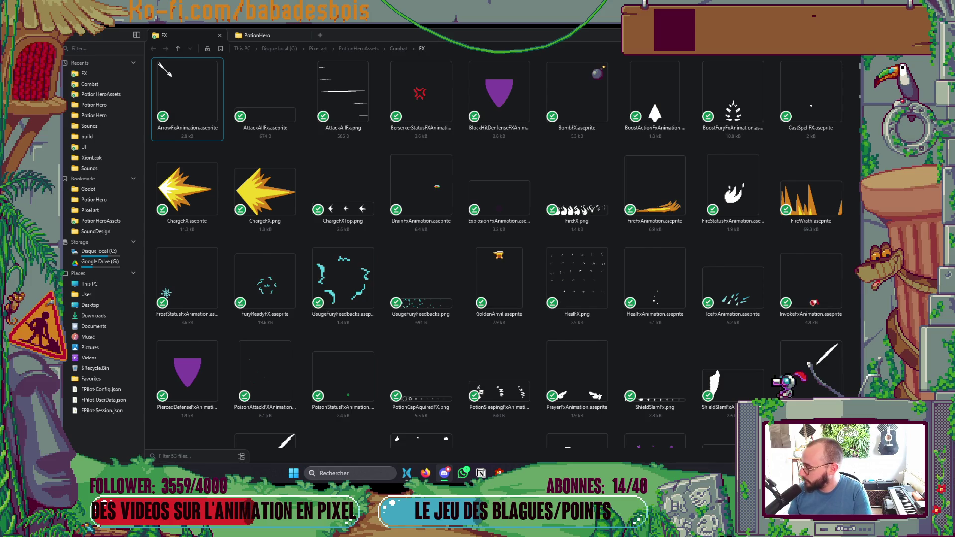
Scroll through the 53 Combat FX effect files, then return to the Godot editor.
scroll(348, 308, down, 5)
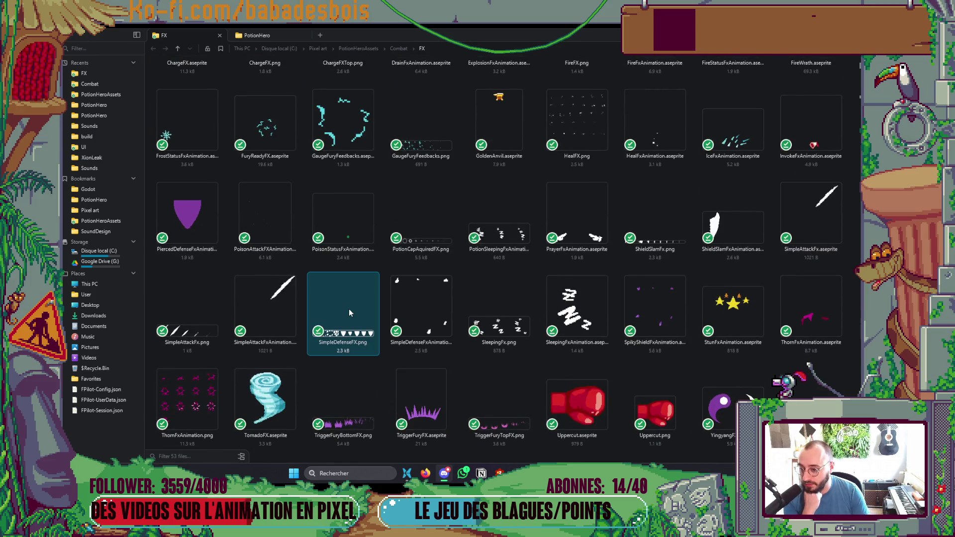
scroll(348, 308, up, 5)
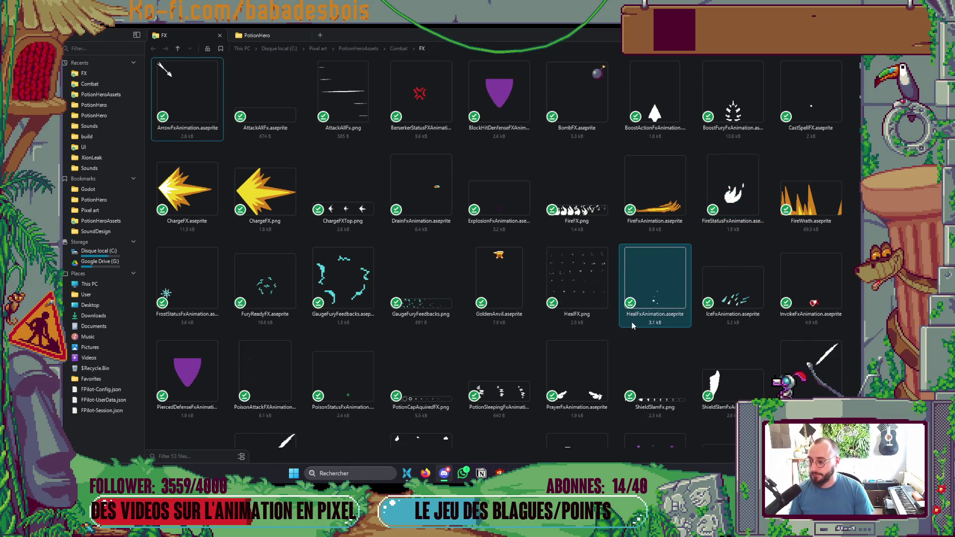
key(alt+Tab)
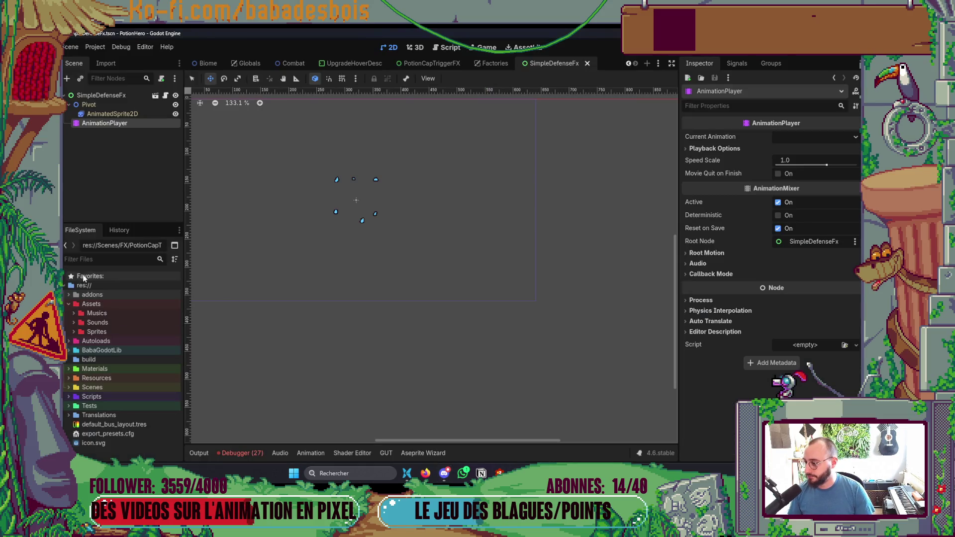
click(99, 258)
text(Sur)
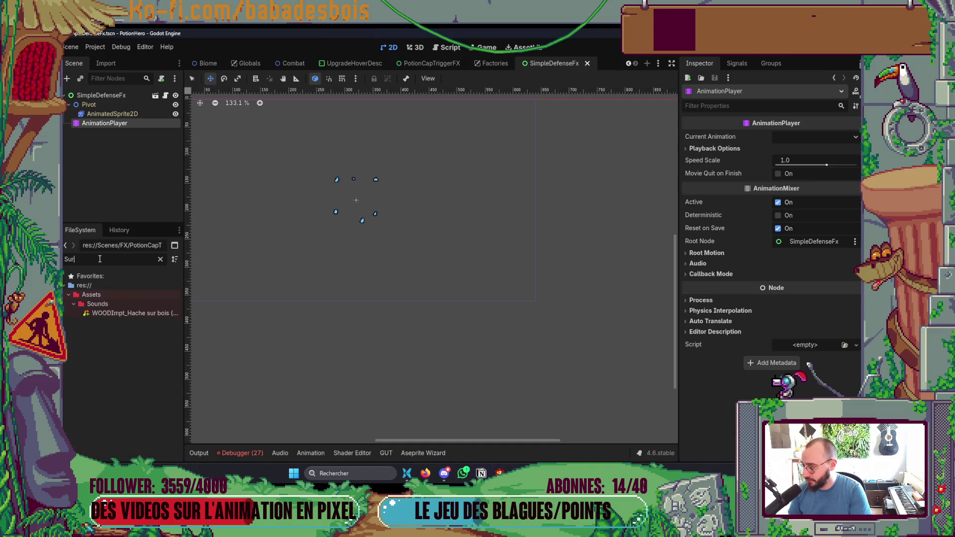
key(BackSpace)
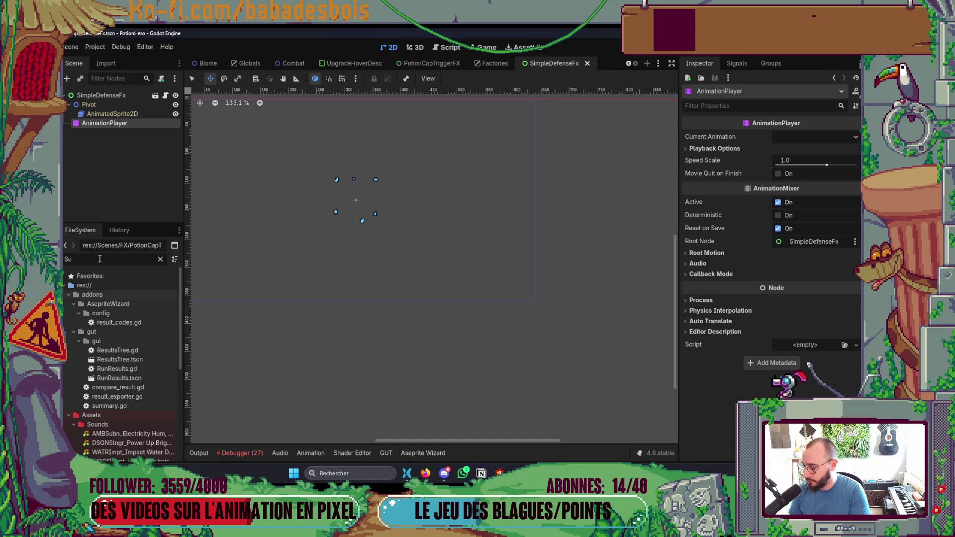
key(BackSpace)
key(BackSpace)
scroll(279, 228, up, 1)
scroll(416, 377, up, 2)
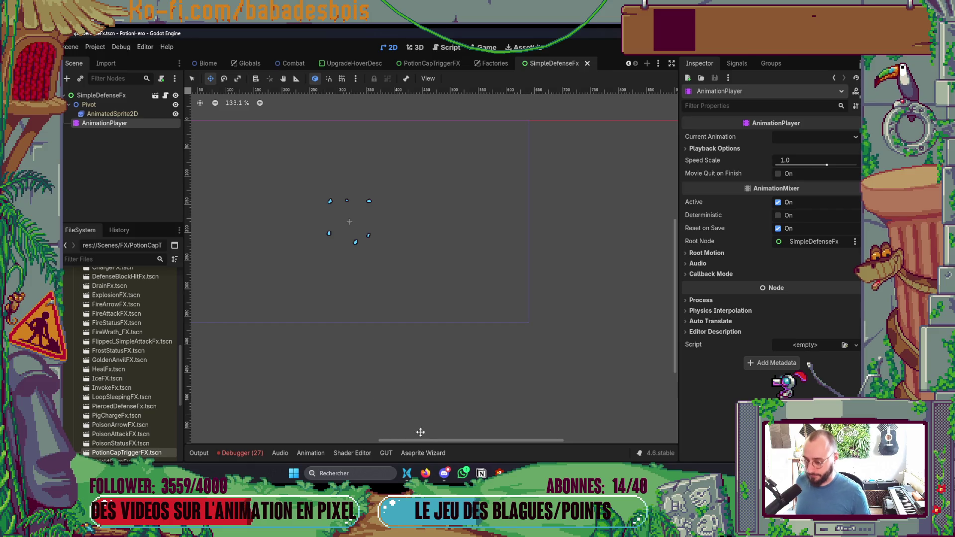
click(427, 475)
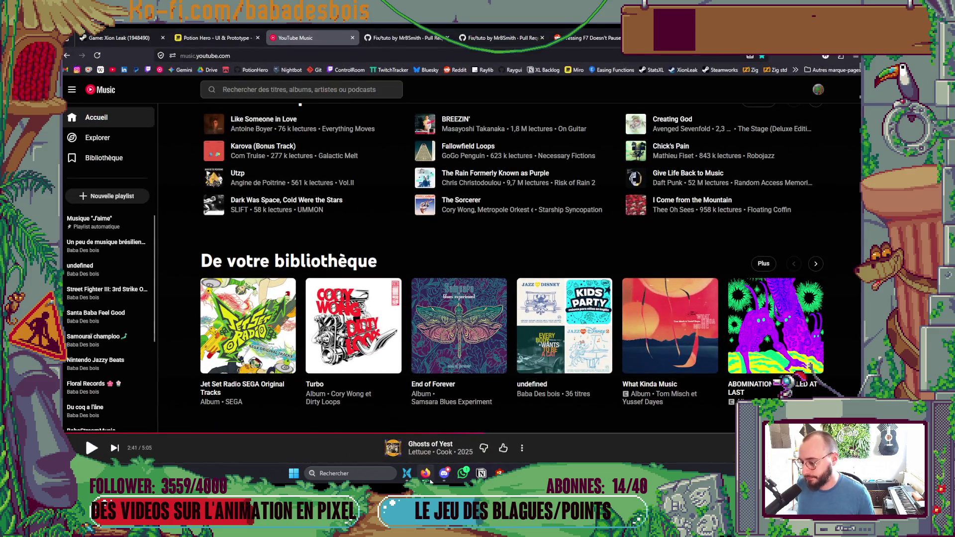
click(85, 447)
key(alt+Tab)
scroll(150, 381, down, 5)
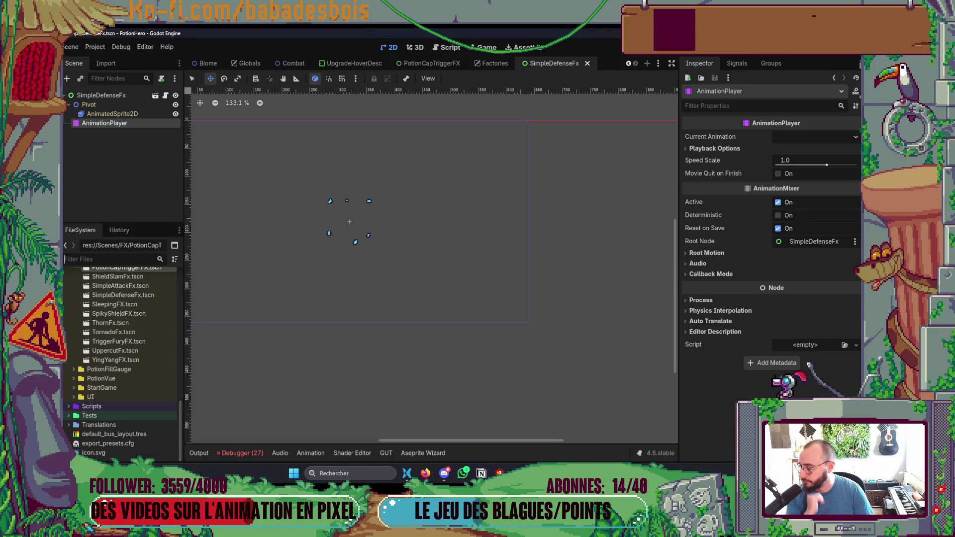
scroll(143, 378, up, 3)
scroll(168, 377, up, 1)
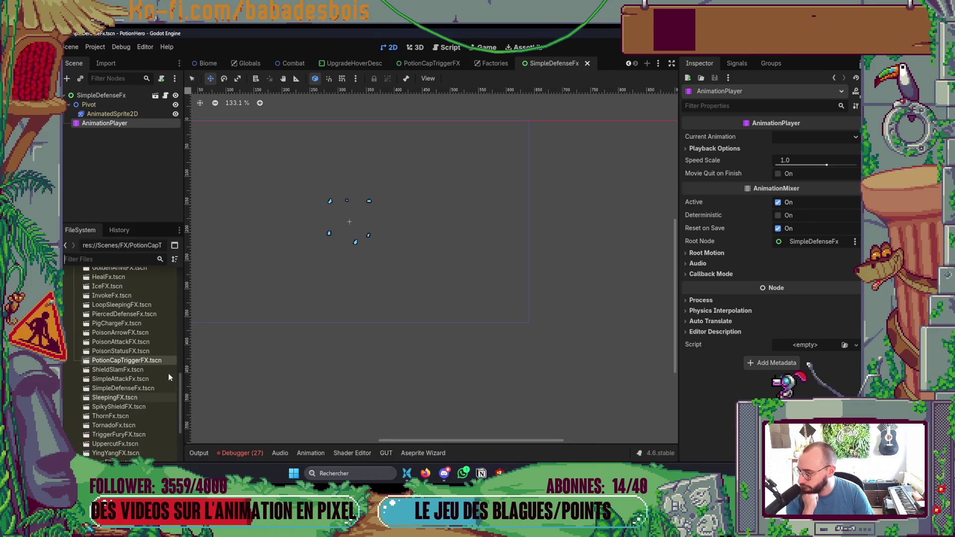
key(ctrl+f)
text(Wak)
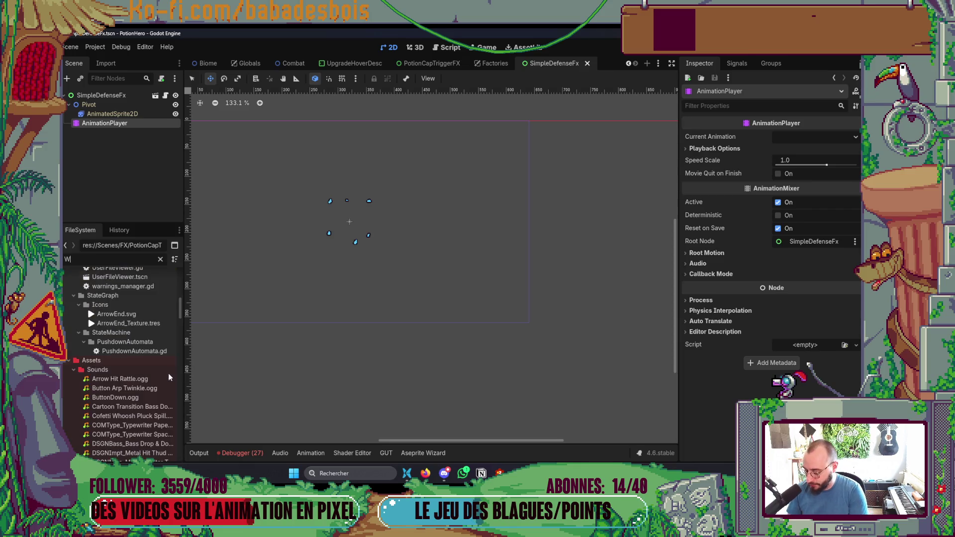
key(BackSpace)
key(BackSpace)
key(BackSpace)
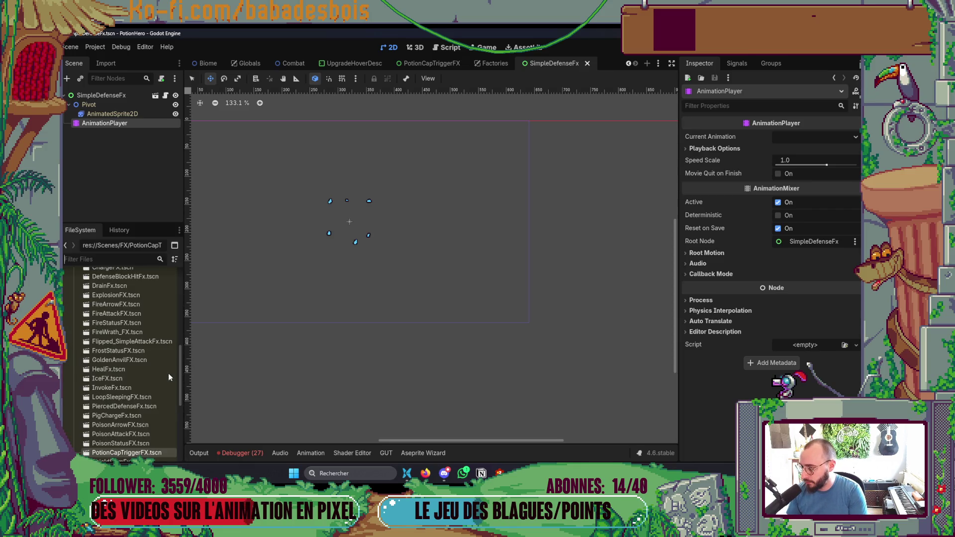
text(awa)
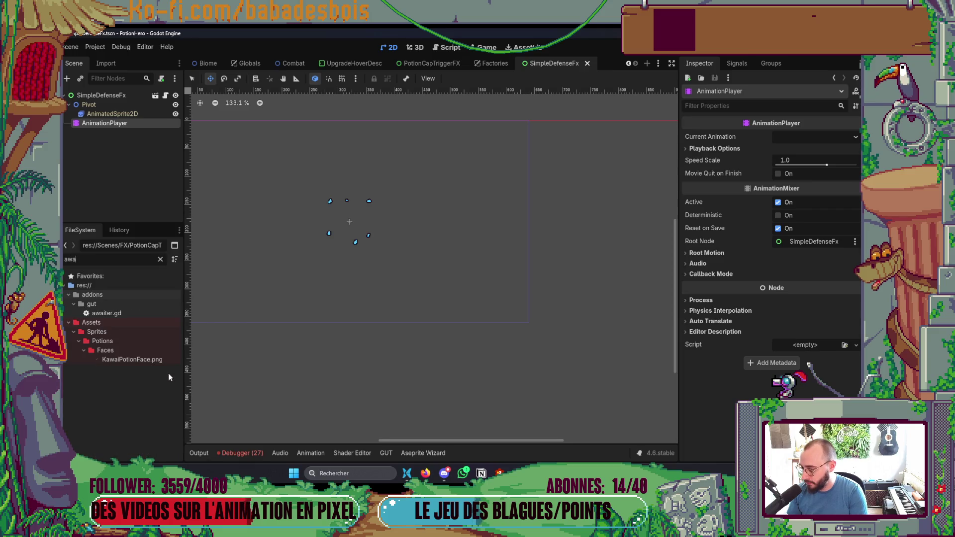
key(BackSpace)
key(BackSpace)
key(BackSpace)
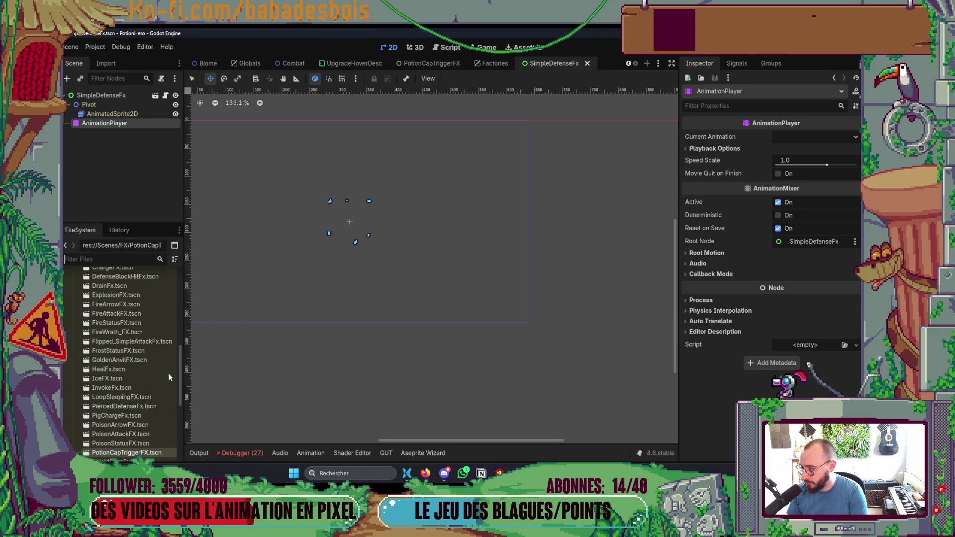
scroll(168, 373, up, 5)
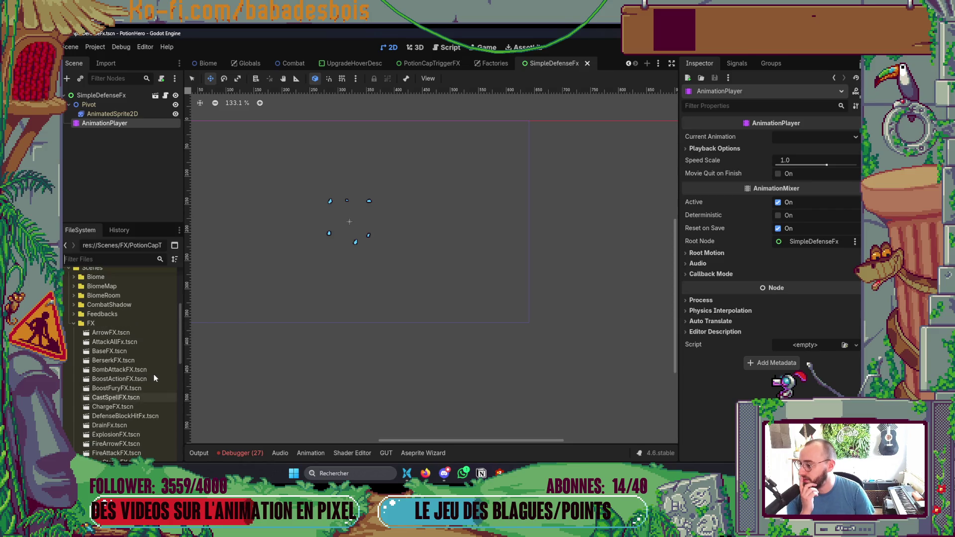
scroll(143, 368, down, 1)
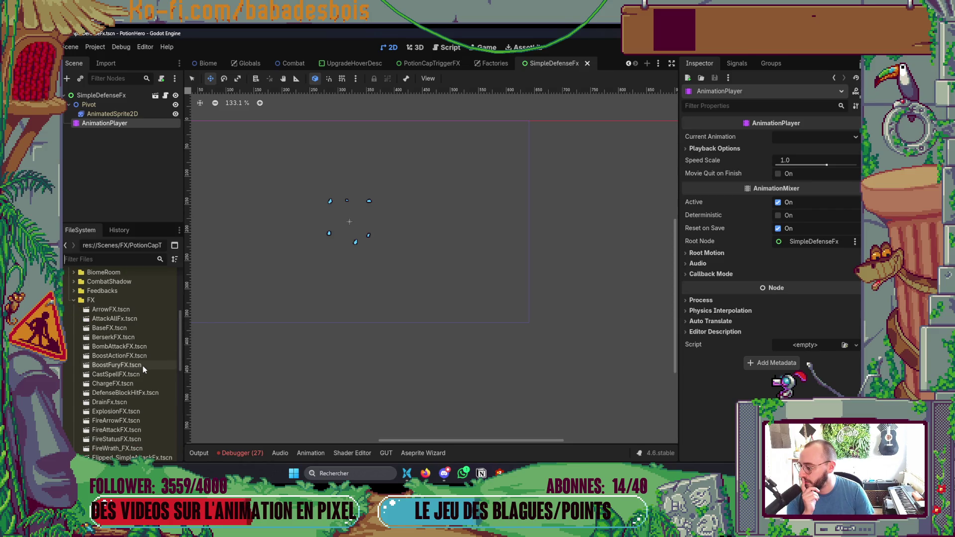
scroll(143, 368, down, 3)
scroll(143, 366, down, 4)
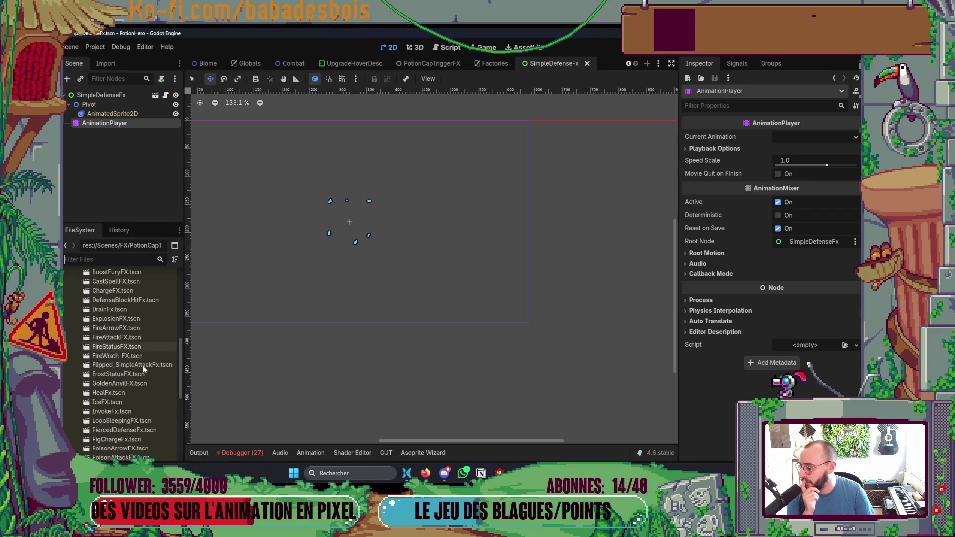
scroll(144, 367, down, 1)
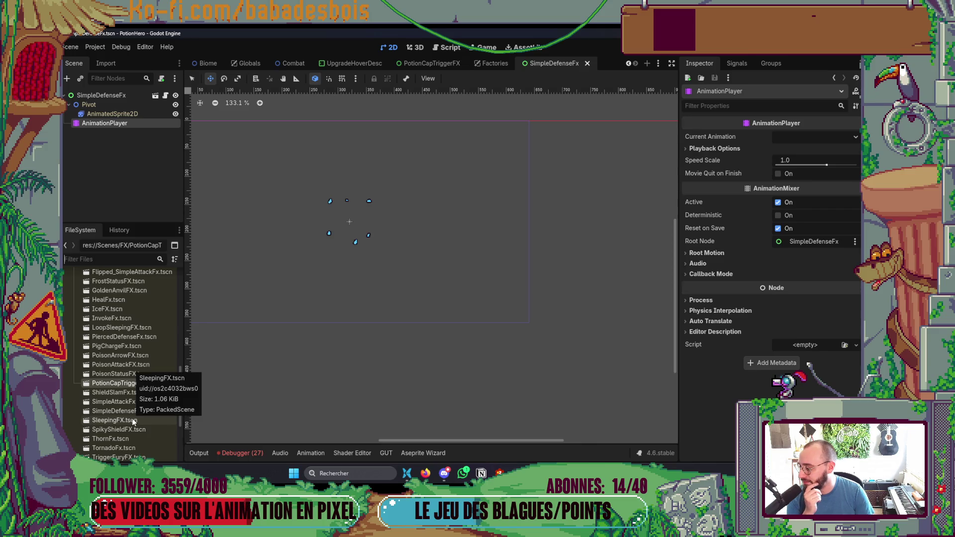
scroll(135, 417, down, 2)
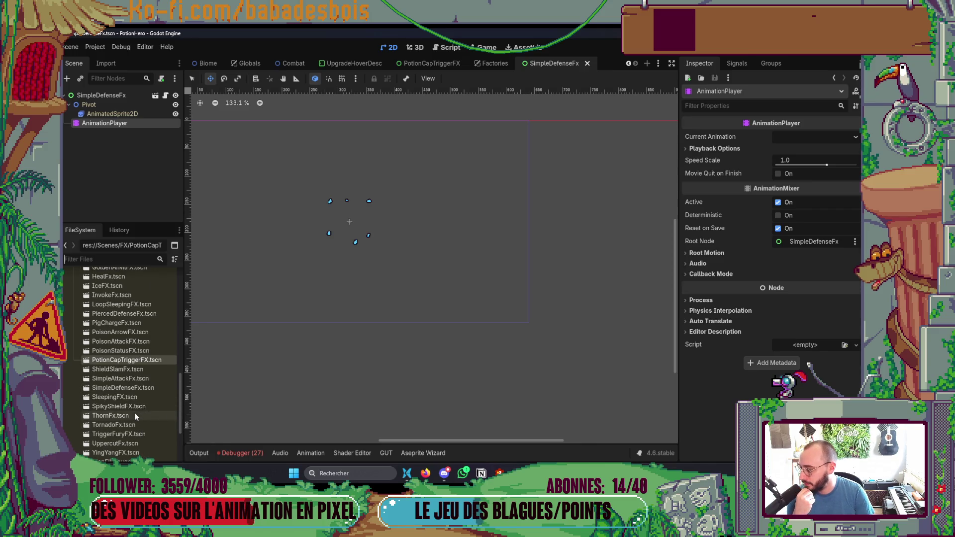
scroll(137, 416, up, 5)
scroll(406, 266, up, 1)
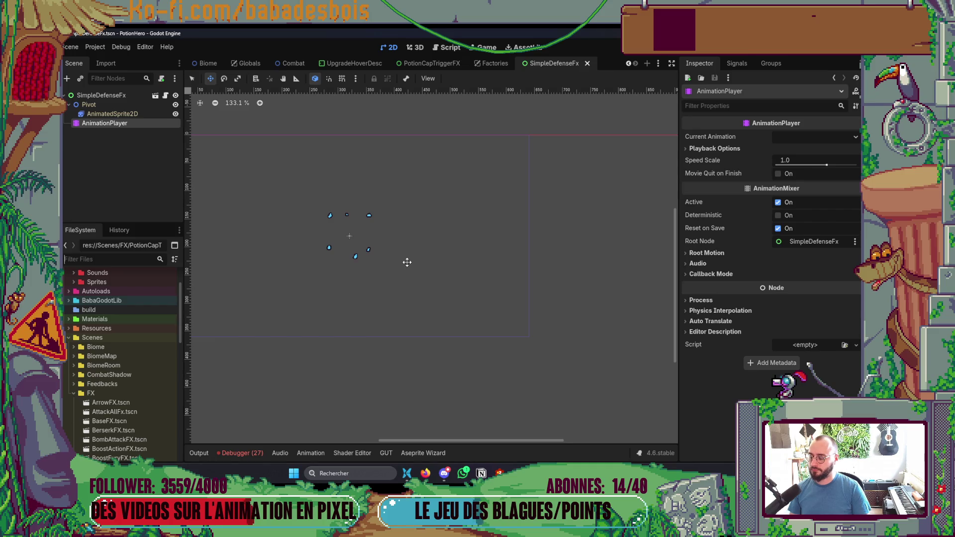
key(alt+Tab)
Bring Neovim forward and open Tutorial.gd through the Telescope file finder.
click(587, 294)
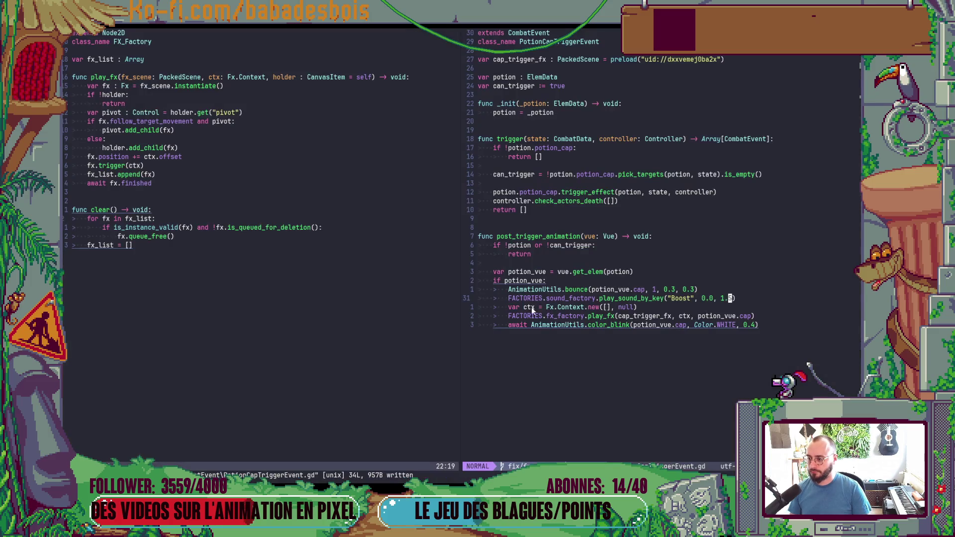
text(x_list = [])
key(Escape)
key(space)
key(f)
key(f)
text(Tutori)
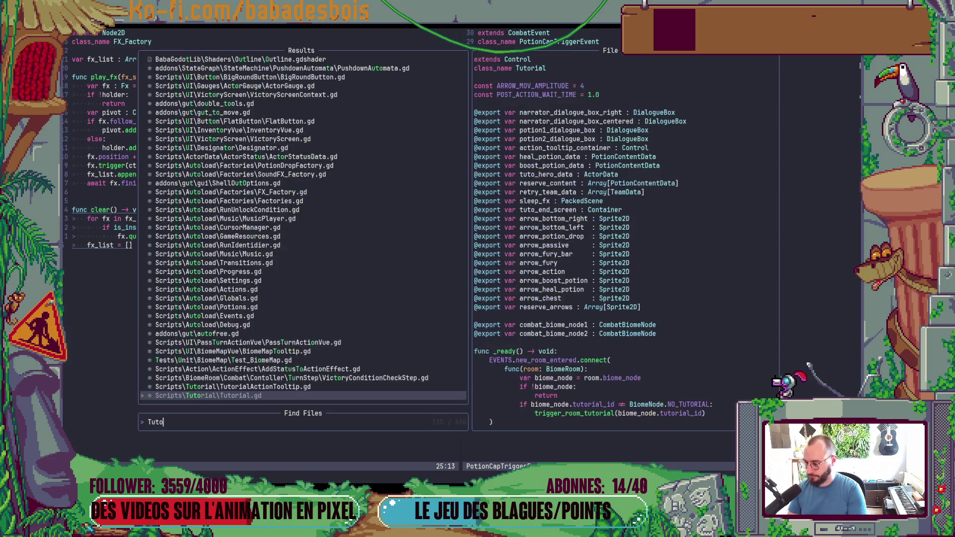
key(Return)
Scroll up to the exported combat biome nodes, add a blank line below line 33, and save.
key(ctrl+u)
key(ctrl+u)
key(ctrl+u)
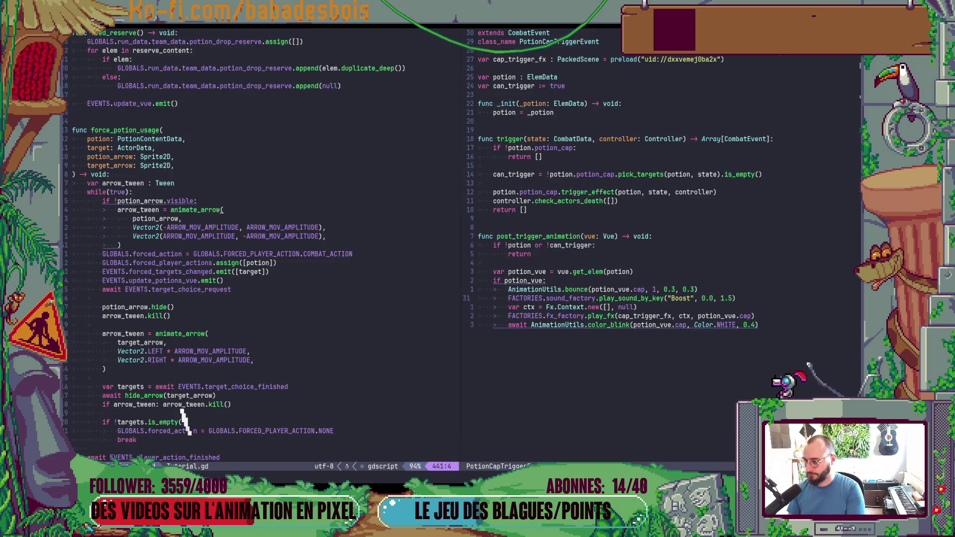
key(ctrl+u)
key(ctrl+u)
key(ctrl+u)
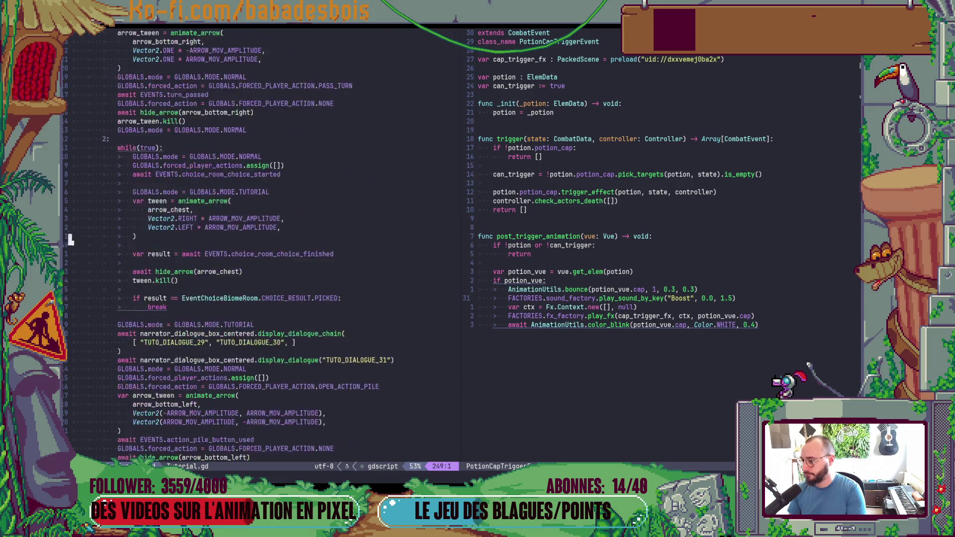
key(ctrl+u)
key(ctrl+u)
key(ctrl+u)
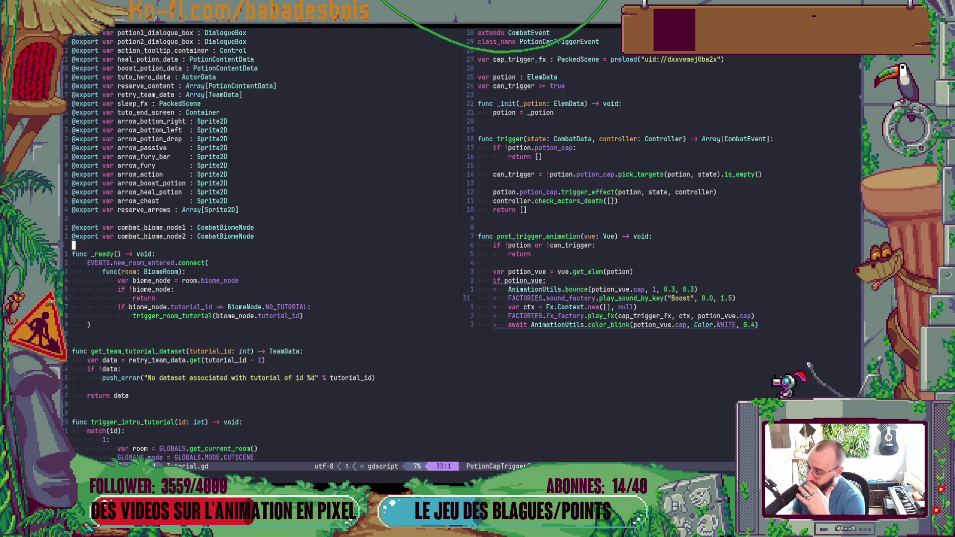
key(o)
key(Escape)
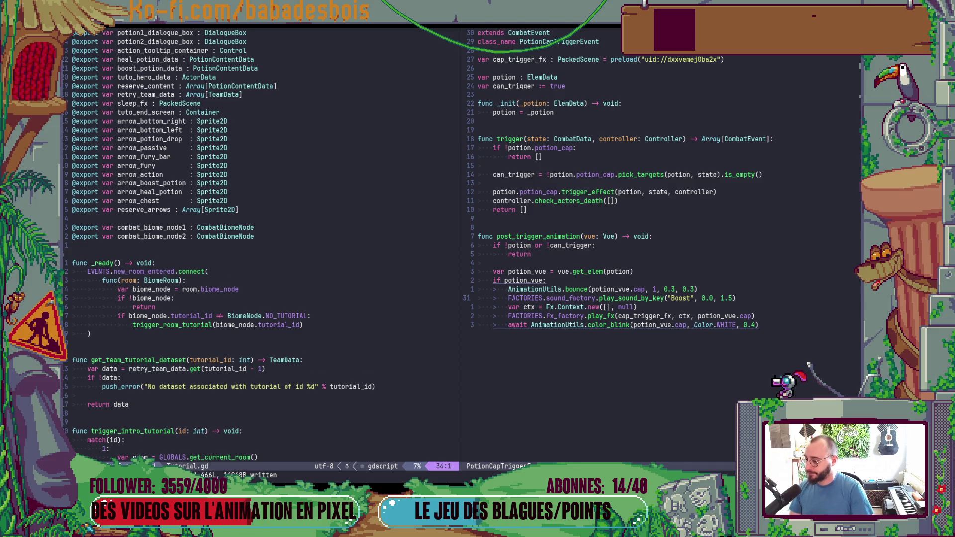
text(:w)
key(Return)
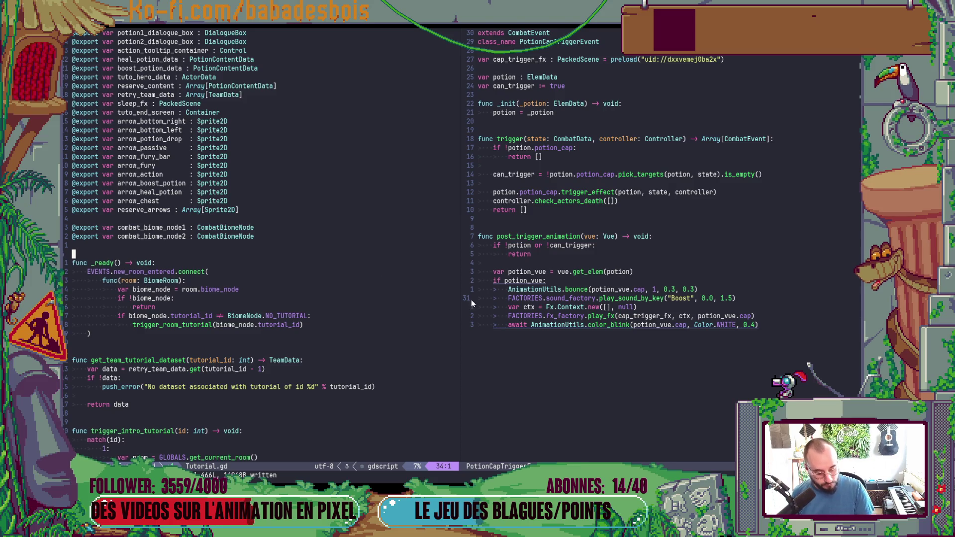
Go to the line playing the Sleep animation, then switch back to Godot.
scroll(319, 265, down, 2)
scroll(319, 264, up, 3)
scroll(273, 283, down, 8)
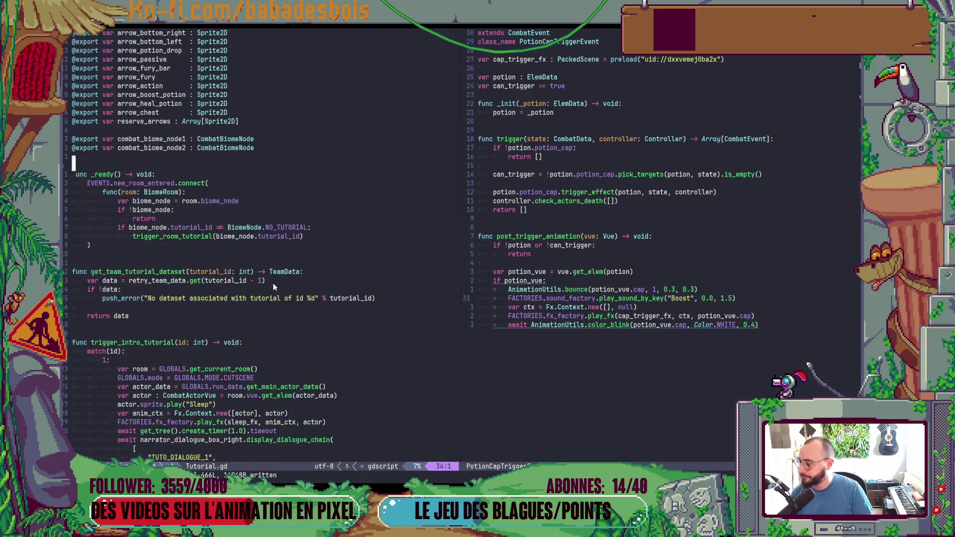
scroll(274, 282, up, 3)
scroll(273, 288, down, 8)
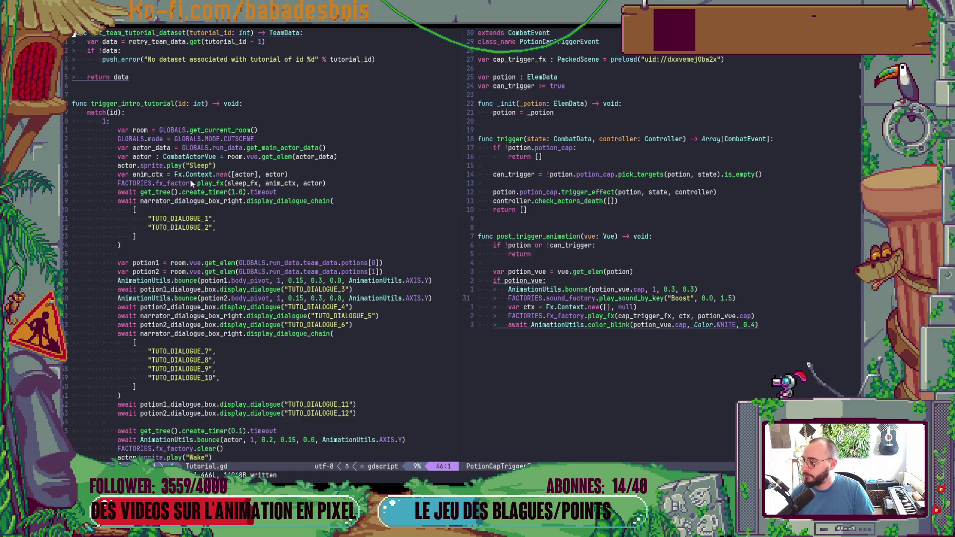
click(203, 167)
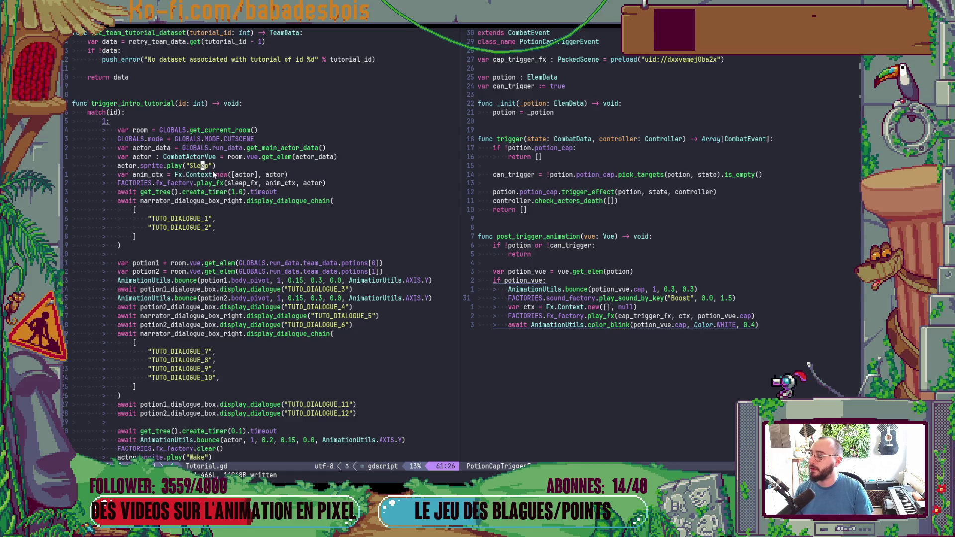
key(alt+Tab)
key(alt+Tab)
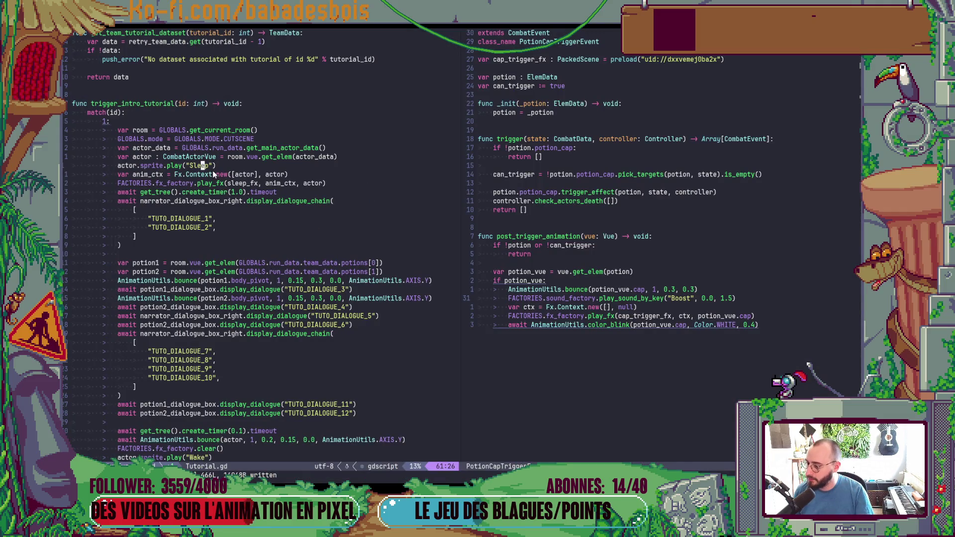
scroll(212, 174, down, 4)
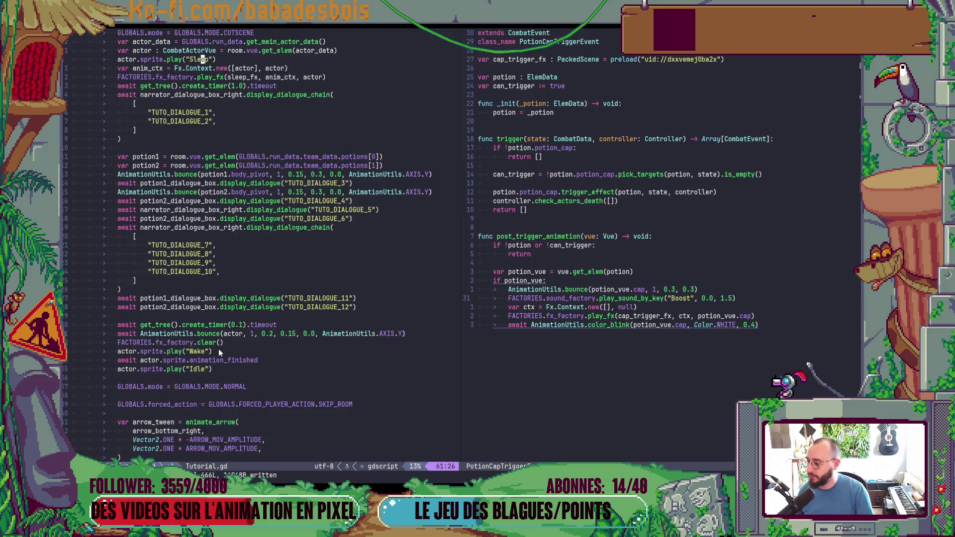
key(alt+Tab)
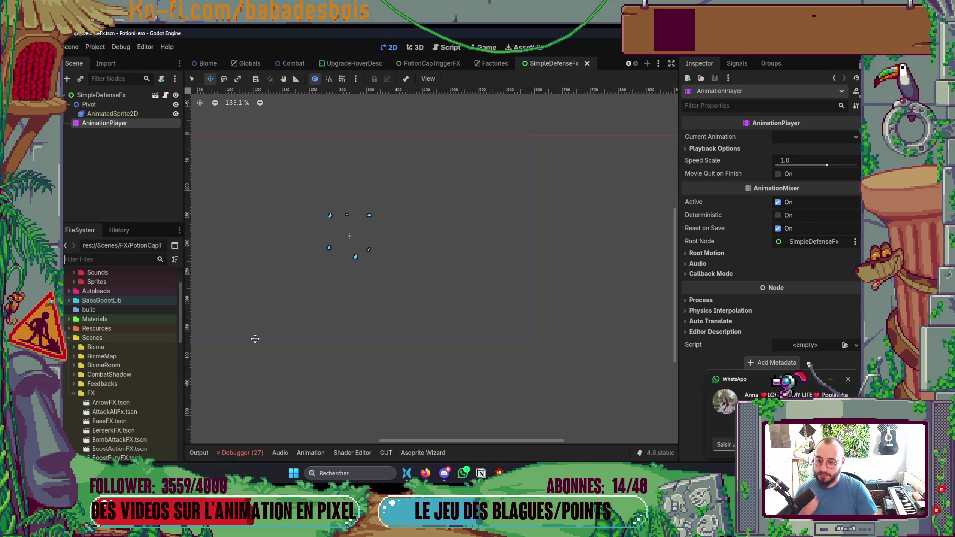
Switch to Aseprite and start, then cancel, opening a file from the home page.
key(alt+Tab)
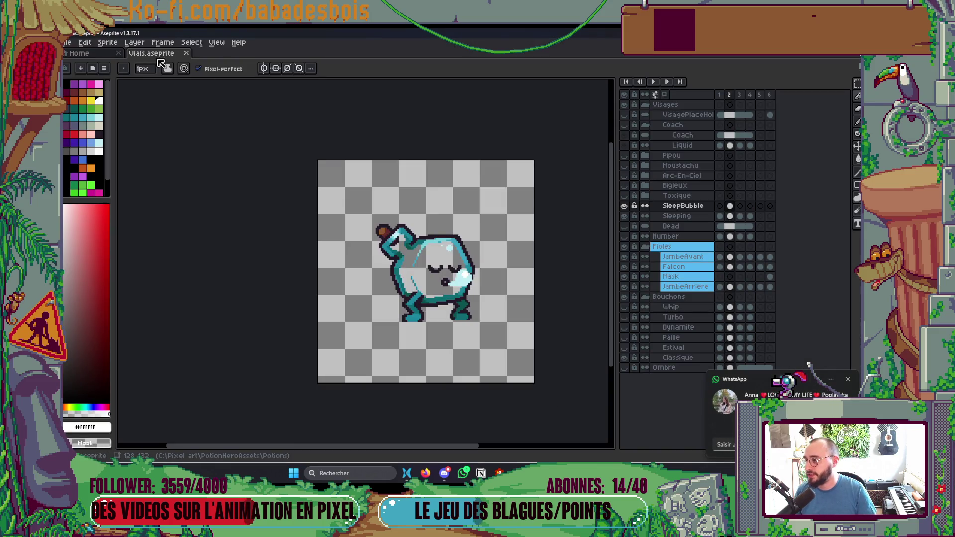
click(80, 53)
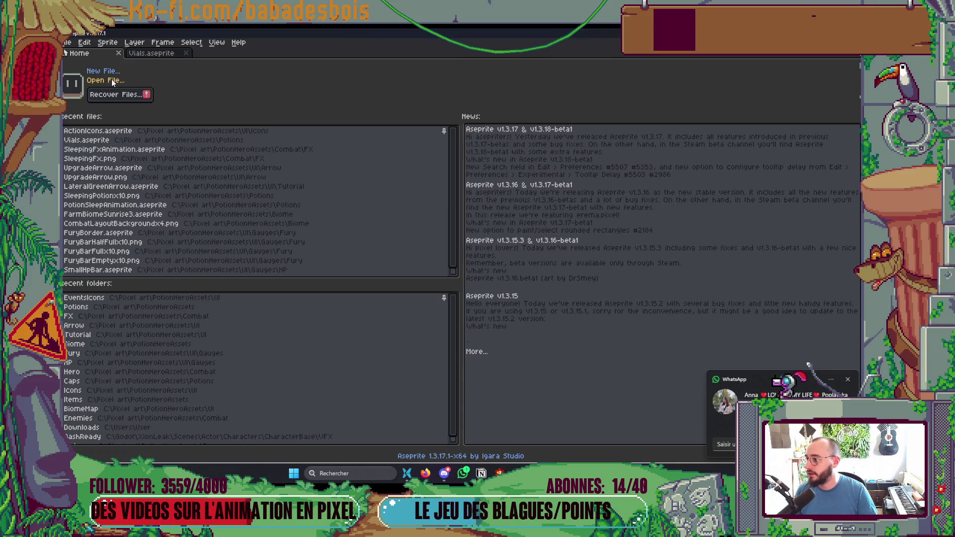
click(111, 79)
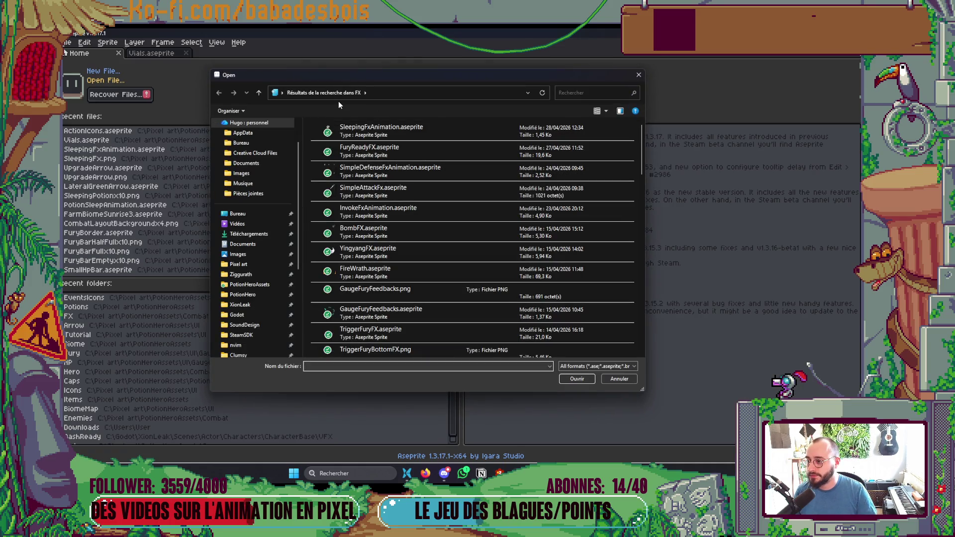
key(Escape)
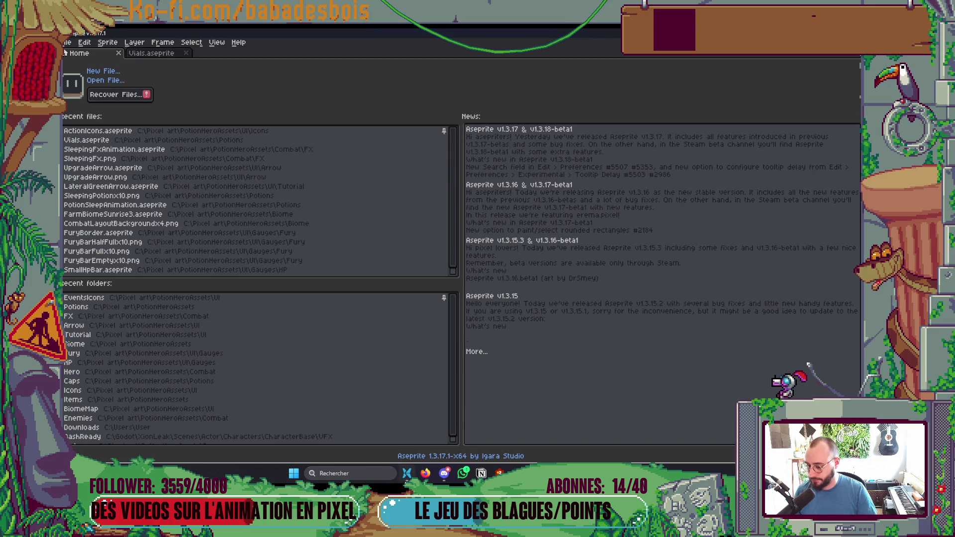
Browse to PotionHeroAssets > Combat > Hero in the file browser and open Bear.aseprite.
key(alt+Tab)
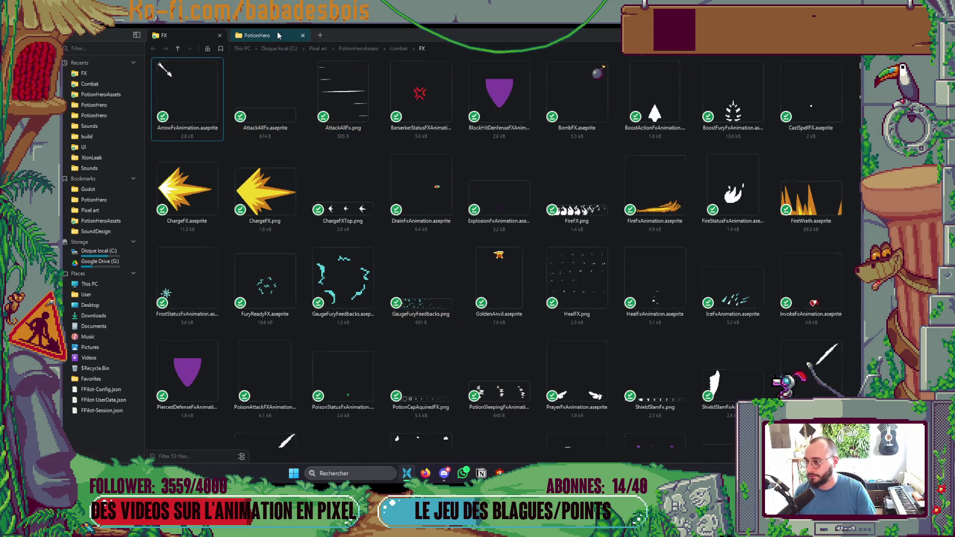
click(278, 35)
double_click(267, 92)
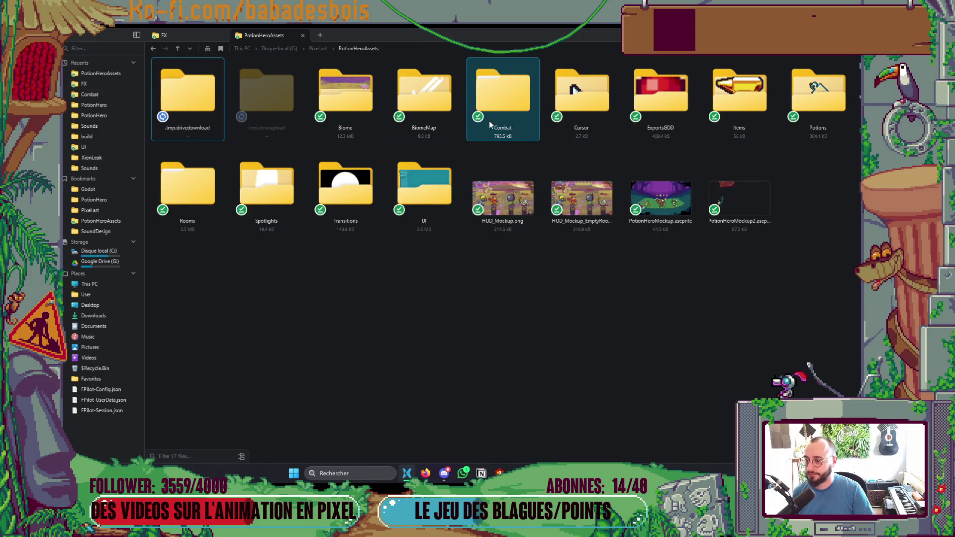
double_click(502, 102)
double_click(515, 103)
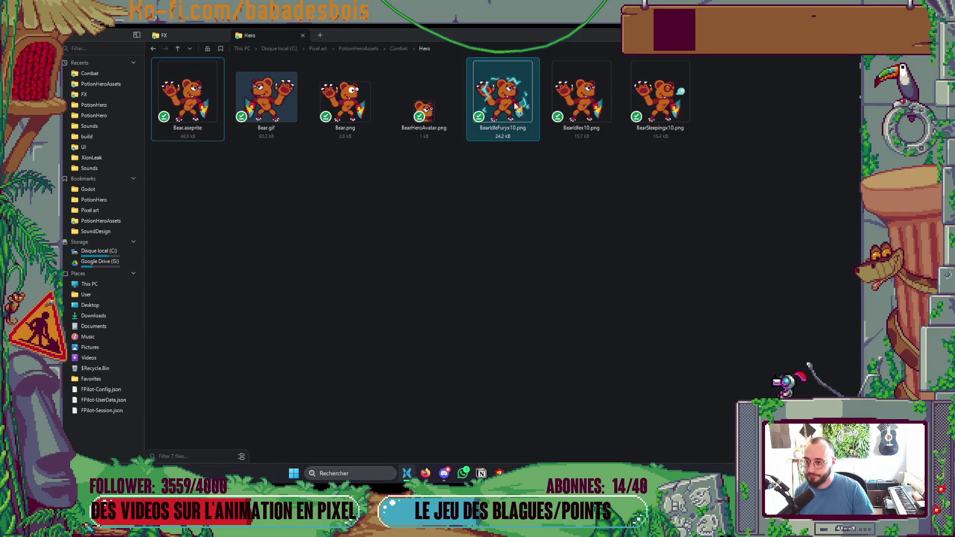
double_click(222, 122)
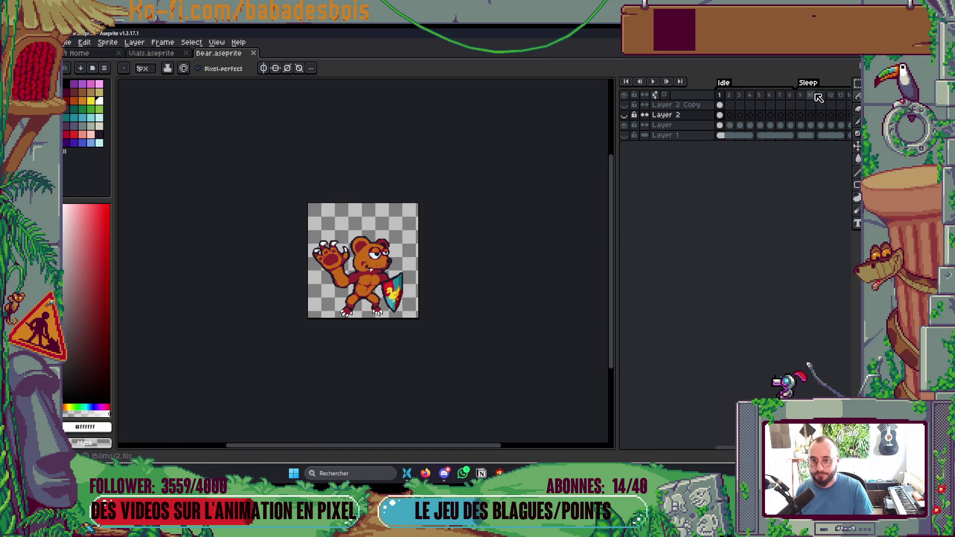
Widen the bear's timeline and step from frame 14 into the Wake animation.
drag(615, 150, 443, 150)
click(677, 95)
key(Return)
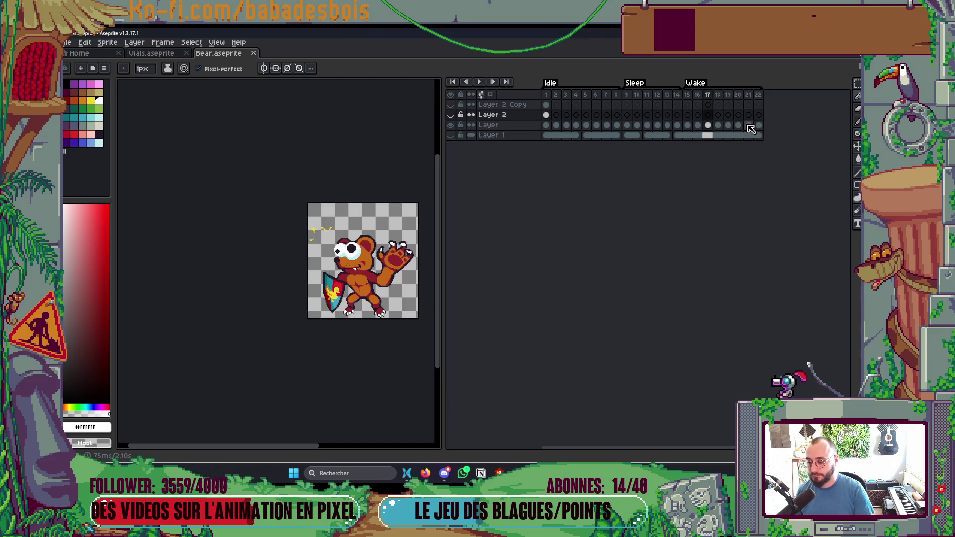
scroll(314, 230, up, 3)
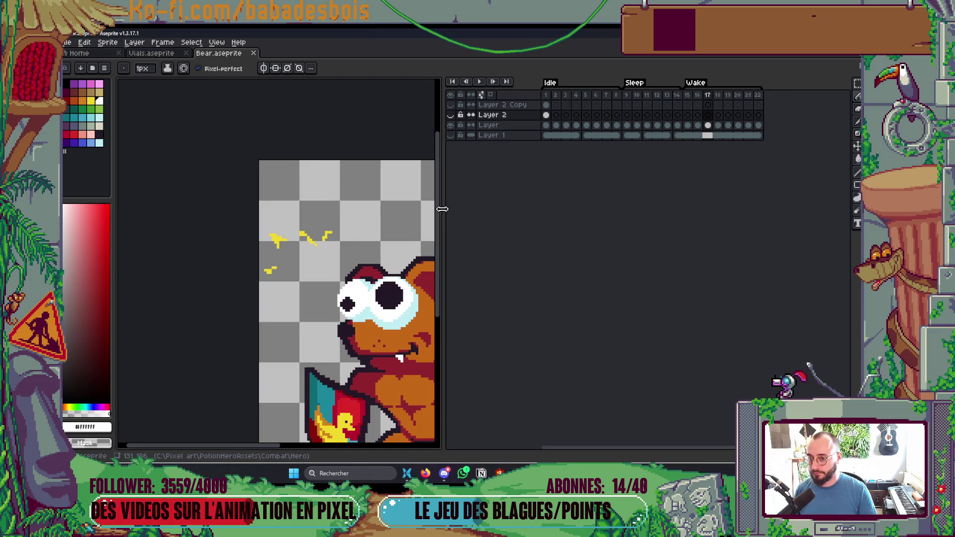
Create a new 70×70 sprite from the Aseprite start page.
click(107, 57)
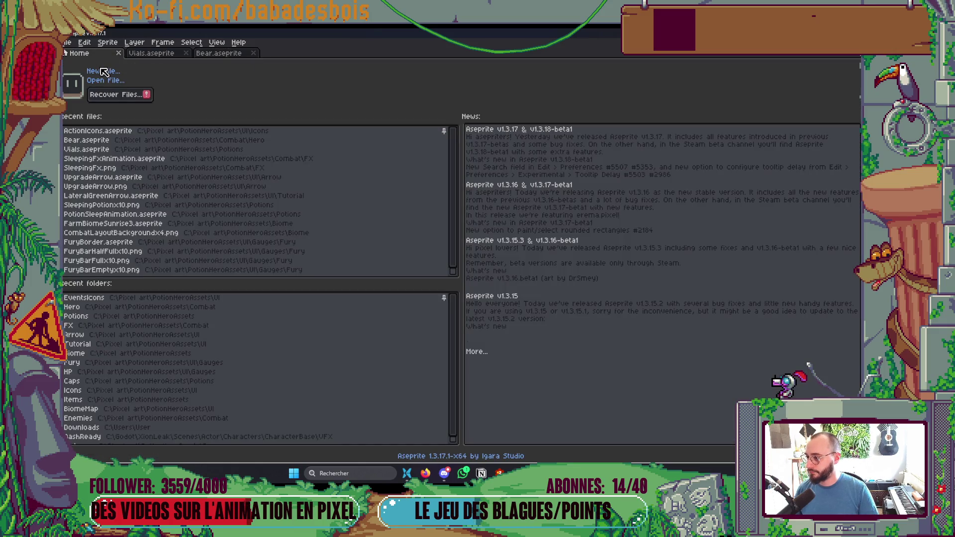
click(108, 72)
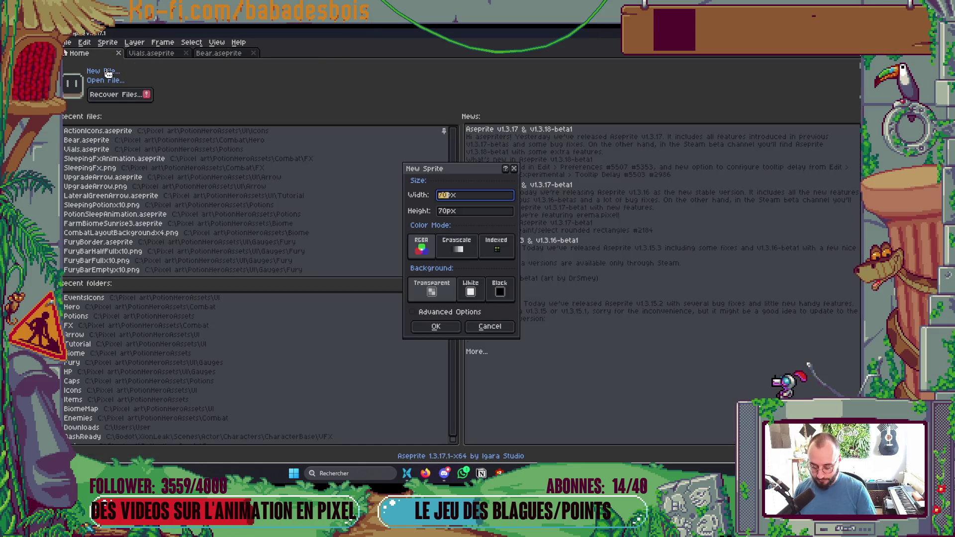
key(Return)
Marquee-select and copy the yellow sparks on the bear's frame 15.
click(219, 52)
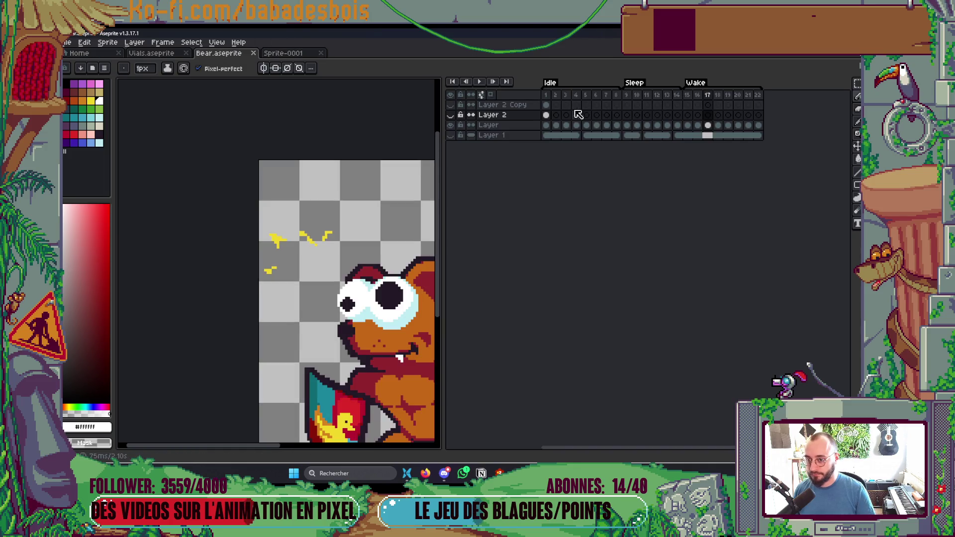
click(450, 125)
click(451, 125)
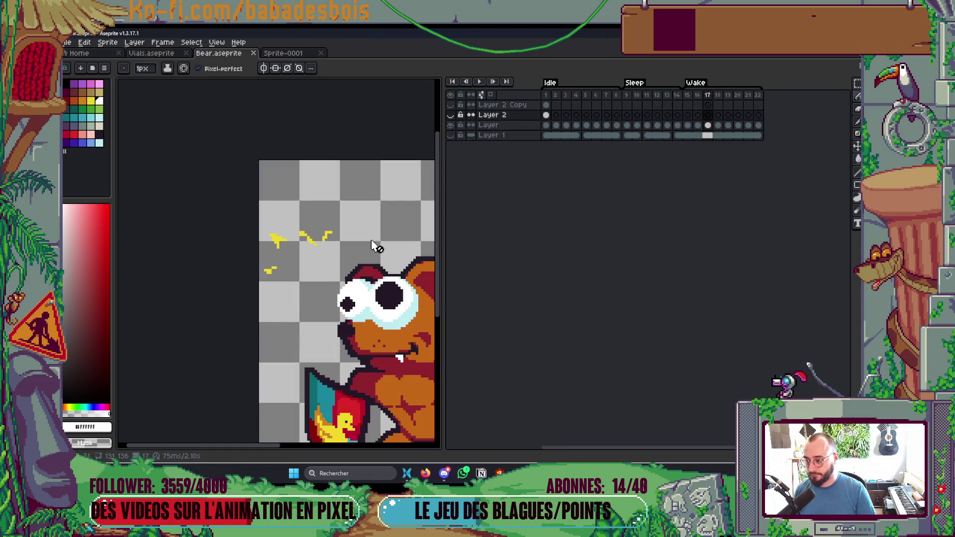
click(697, 125)
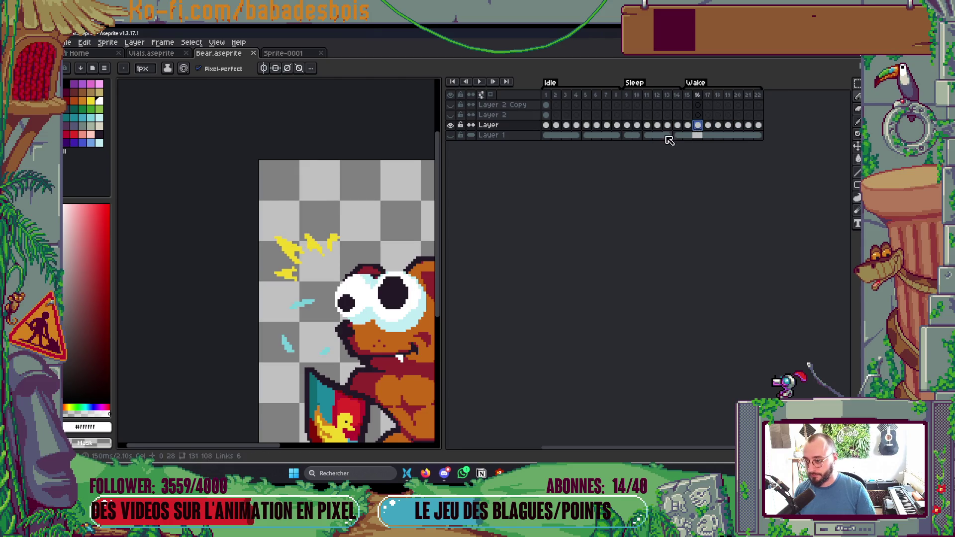
key(Left)
scroll(322, 242, up, 1)
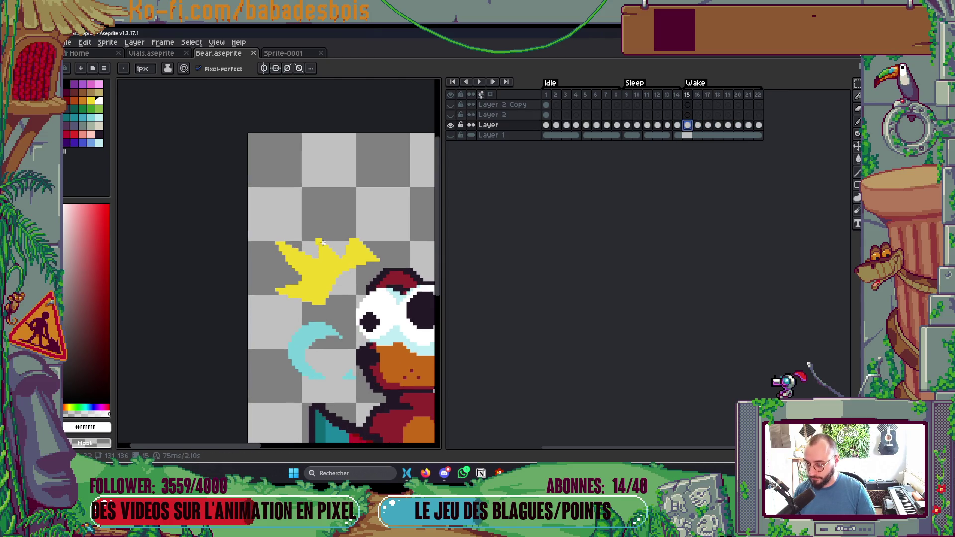
key(m)
drag(255, 206, 337, 305)
drag(381, 207, 318, 275)
key(ctrl+c)
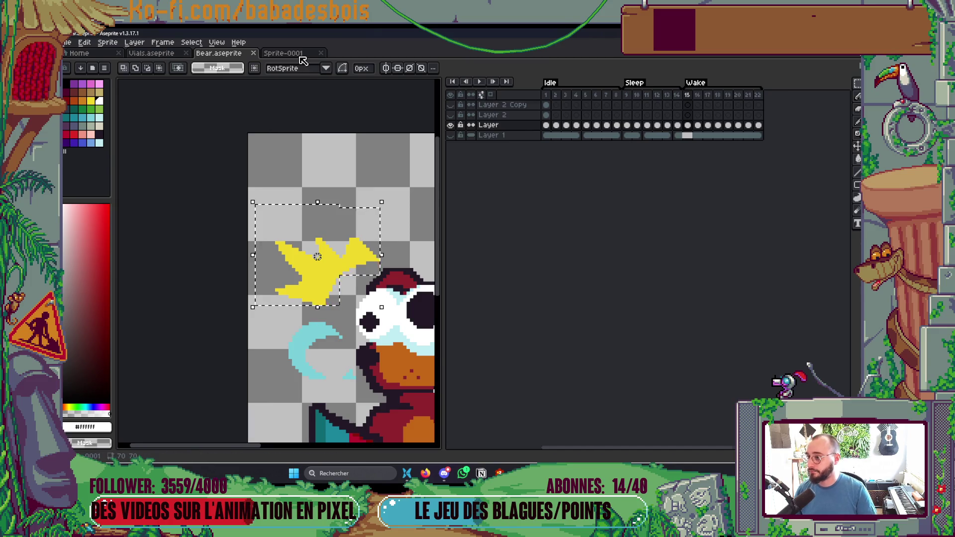
Paste the sparks into Sprite-0001, centre and commit them, then add a second frame.
click(283, 53)
key(ctrl+v)
scroll(277, 260, up, 3)
drag(273, 287, 318, 271)
key(Return)
key(alt+n)
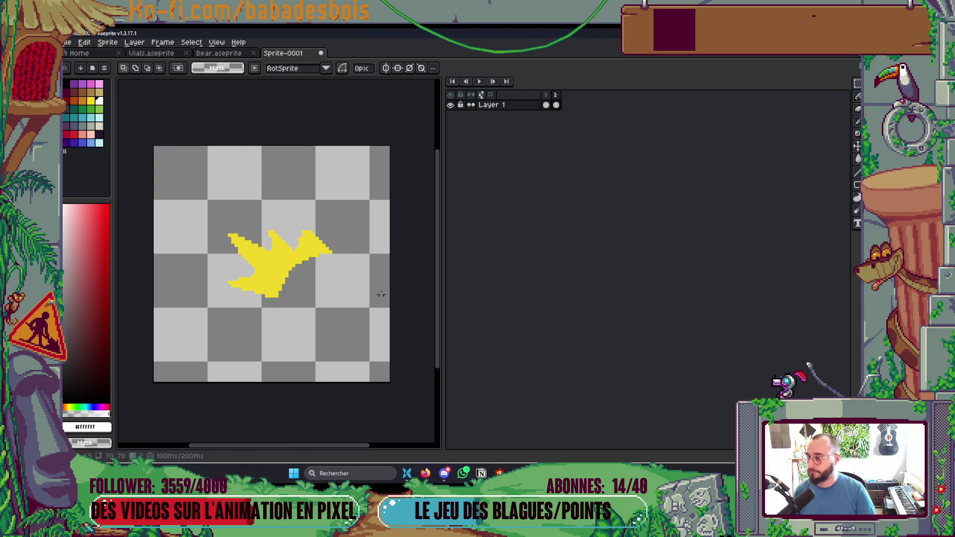
Pick up the sparks on the bear's frame 16 and return to the spark sprite.
click(219, 52)
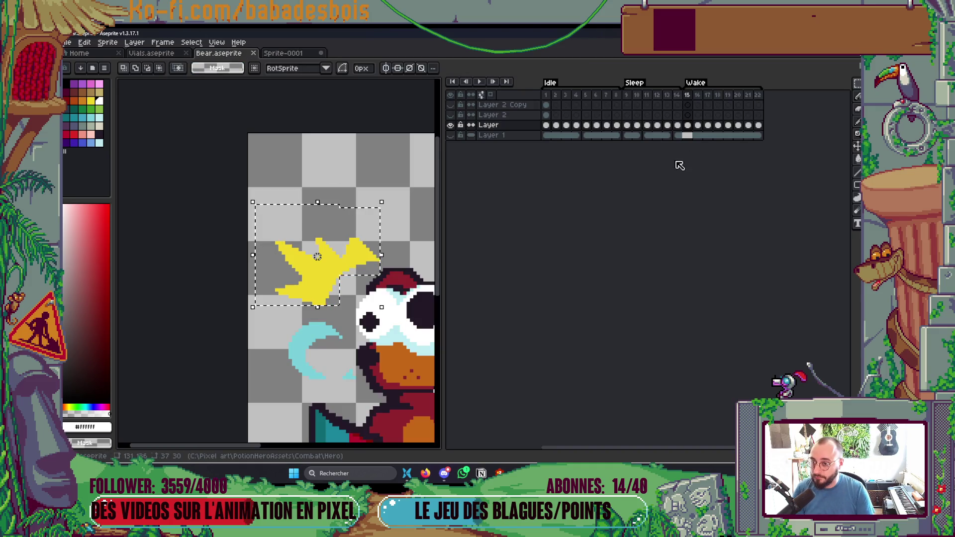
click(698, 125)
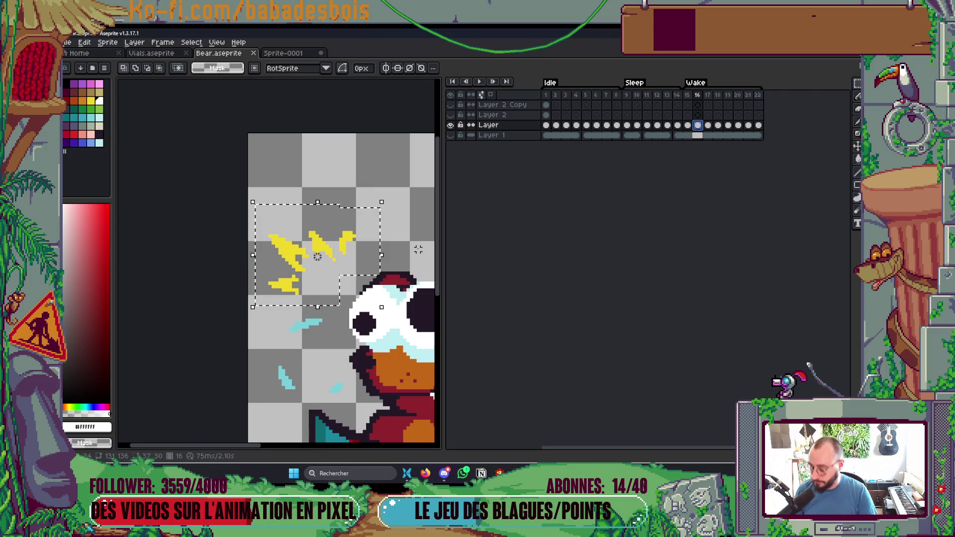
click(292, 263)
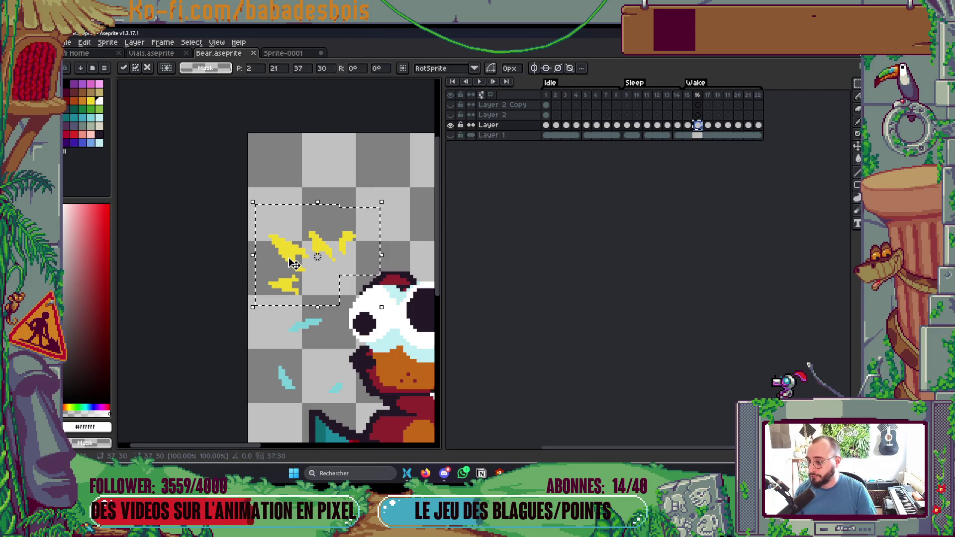
click(293, 53)
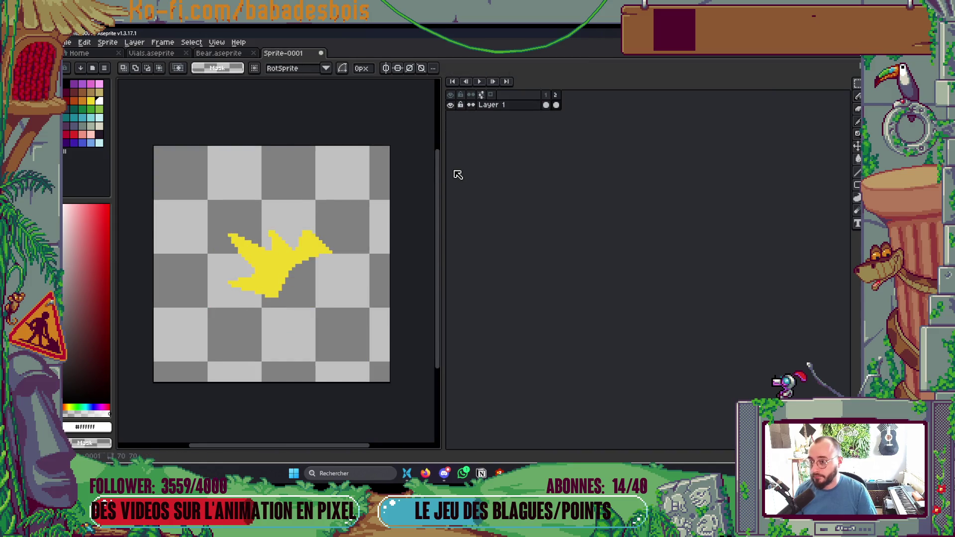
Replace frame 2's big burst with frame 16's sparks, centred on the canvas.
key(ctrl+a)
key(Delete)
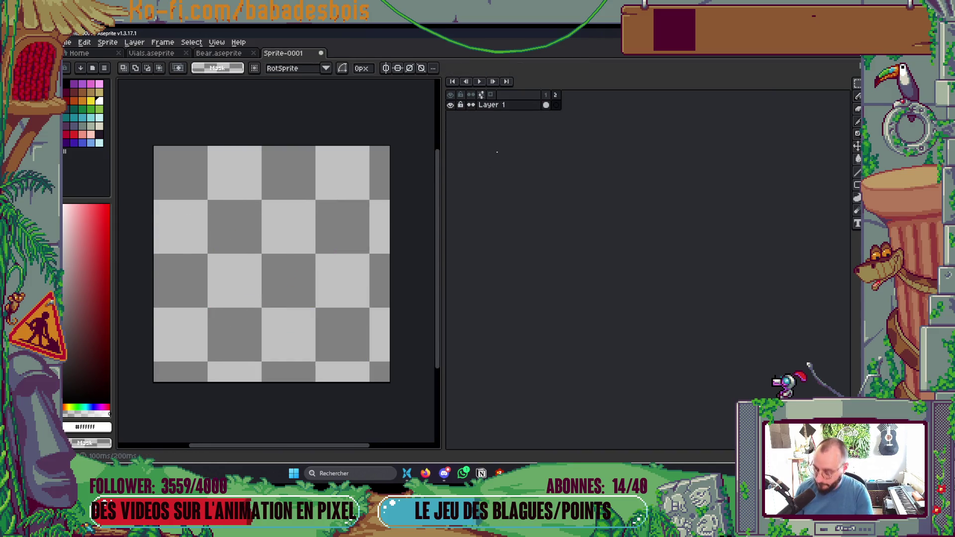
key(ctrl+v)
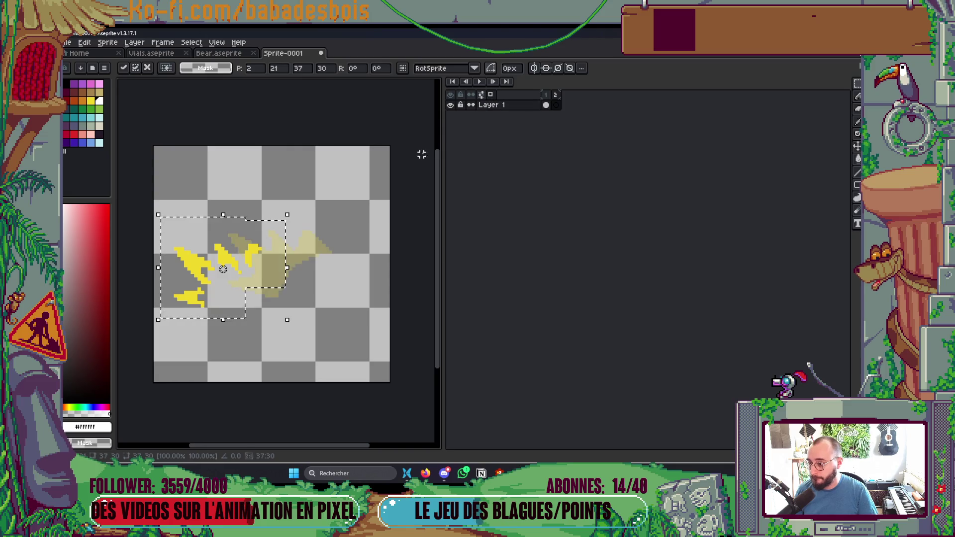
mouse_move(255, 268)
mouse_down()
mouse_move(312, 243)
mouse_move(296, 248)
mouse_up()
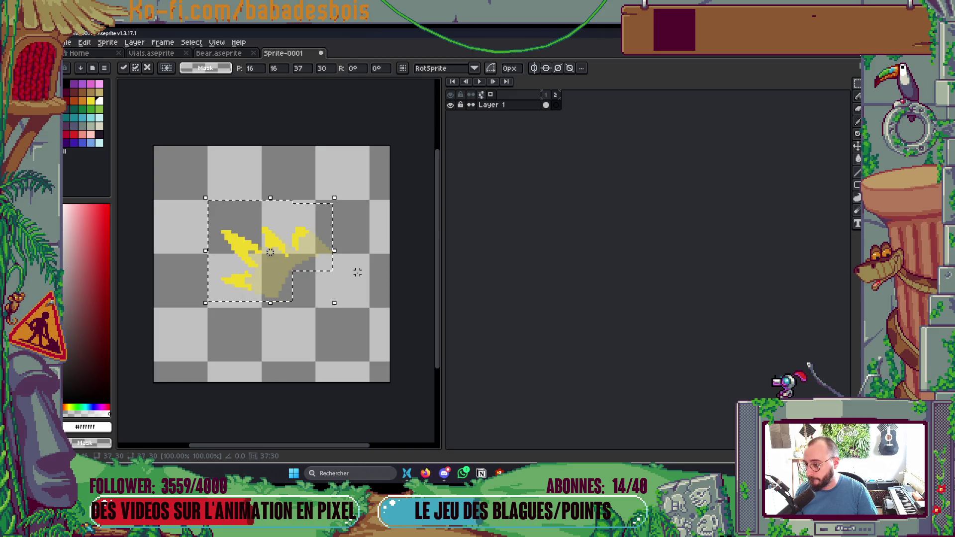
click(378, 329)
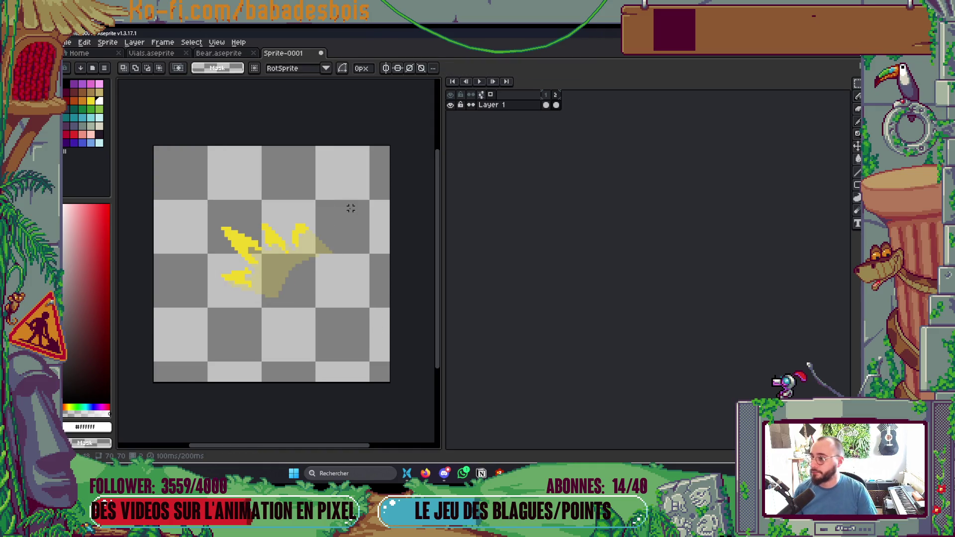
Cancel the save dialog, visit the bear's frame 17, and return to the spark sprite.
scroll(351, 208, up, 1)
key(ctrl+s)
key(Escape)
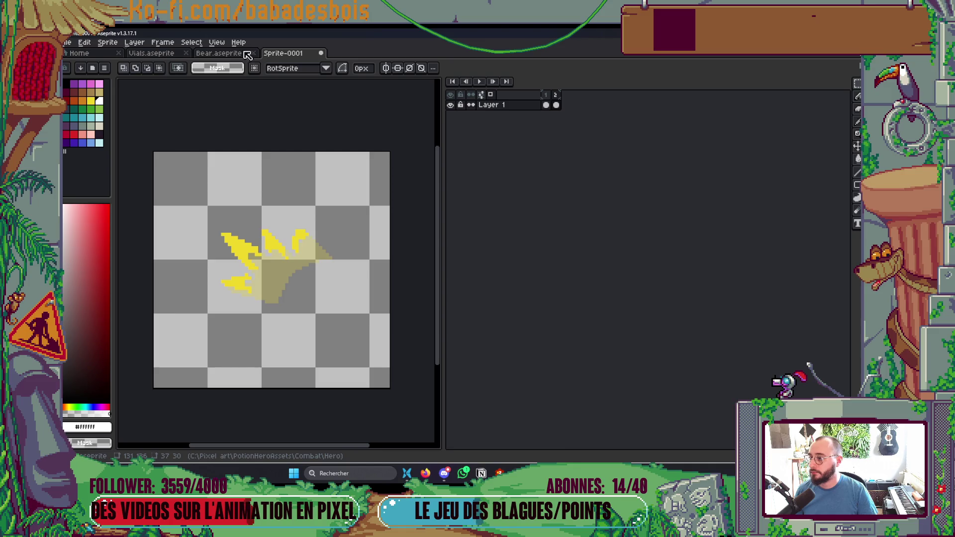
click(255, 54)
key(ctrl+v)
click(711, 94)
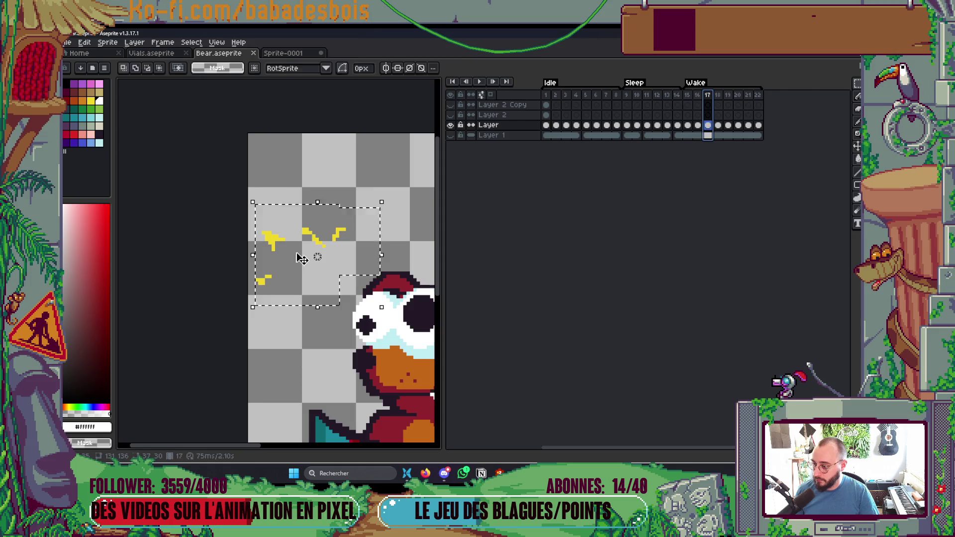
key(ctrl+Tab)
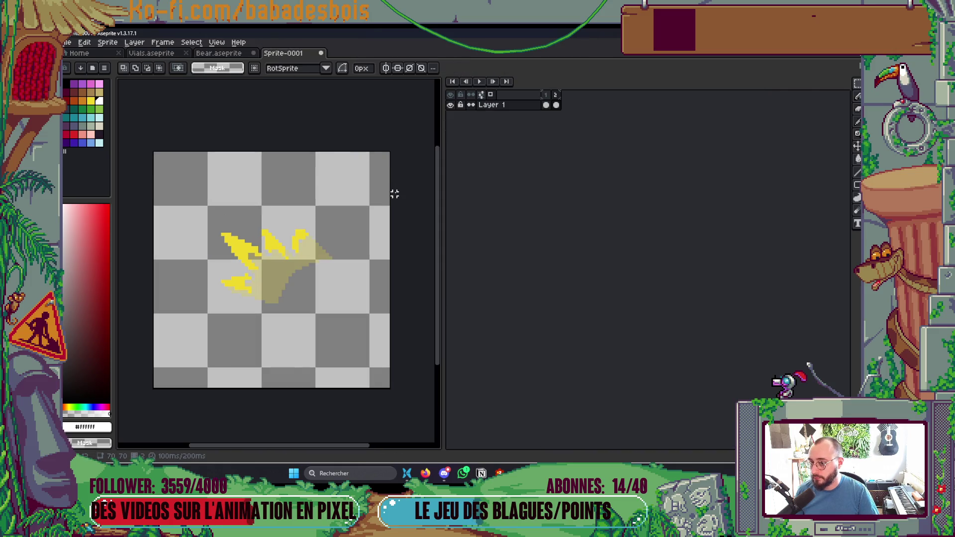
Add frame 3 and fill it with frame 17's small sparks, shifted up and right.
key(alt+n)
key(ctrl+v)
key(ctrl+a)
key(Delete)
key(ctrl+v)
drag(273, 257, 318, 246)
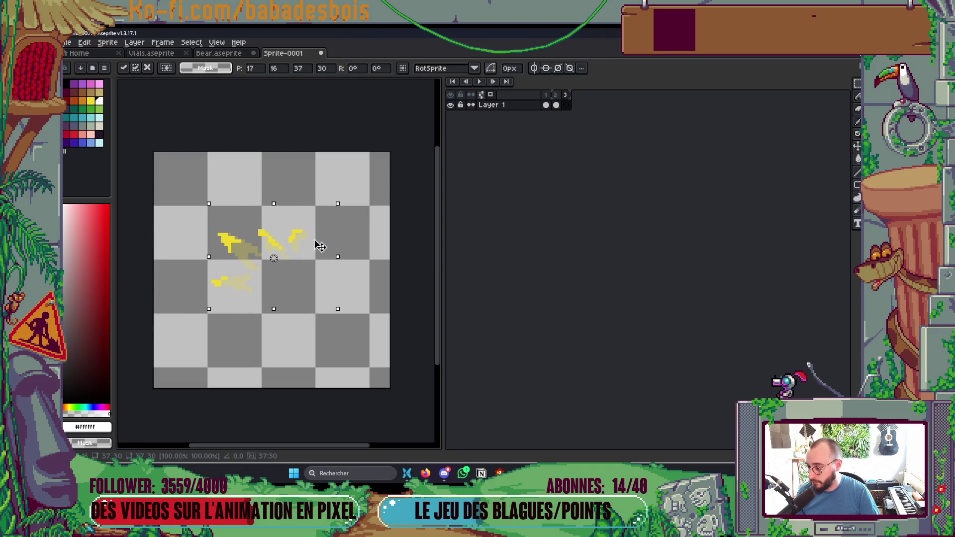
key(Return)
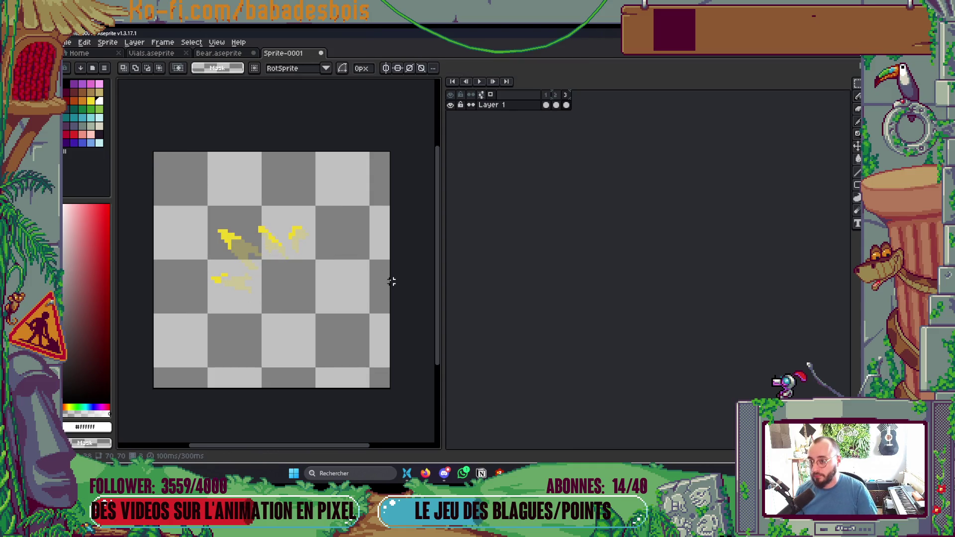
Drop the stray pasted sparks on the bear, advance to frame 18 and play the animation.
click(219, 53)
key(ctrl+v)
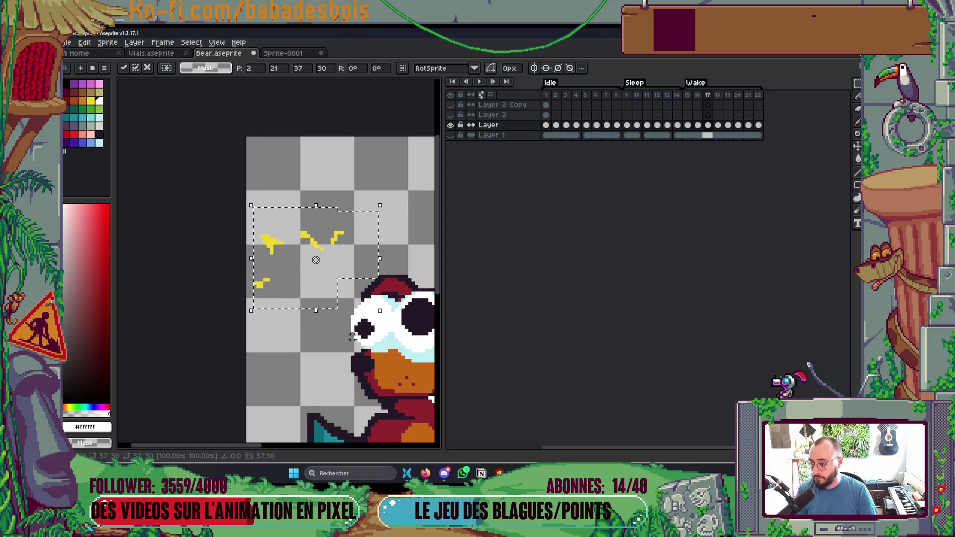
key(Return)
key(Right)
scroll(352, 336, down, 4)
key(Return)
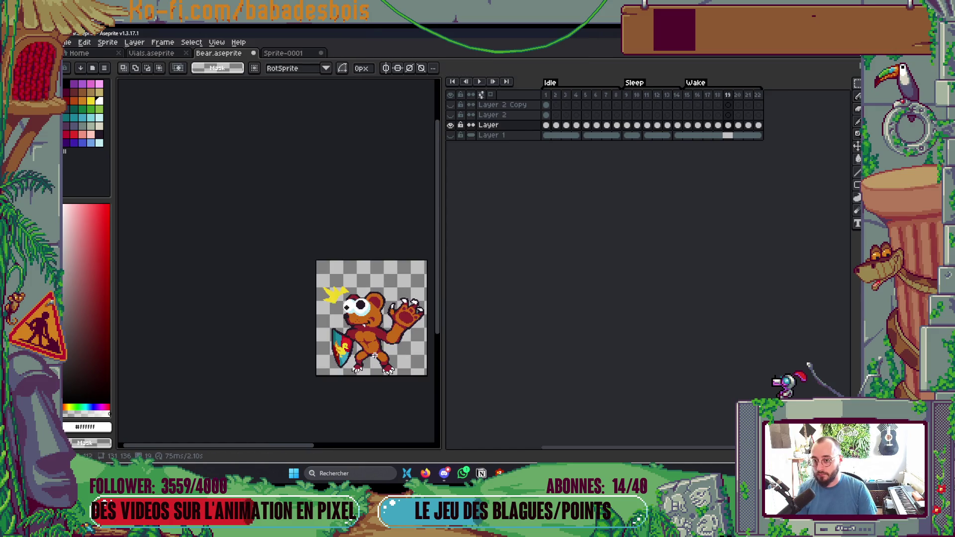
Go to the spark sprite's empty fourth frame and preview the frames as a sprite sheet.
click(298, 53)
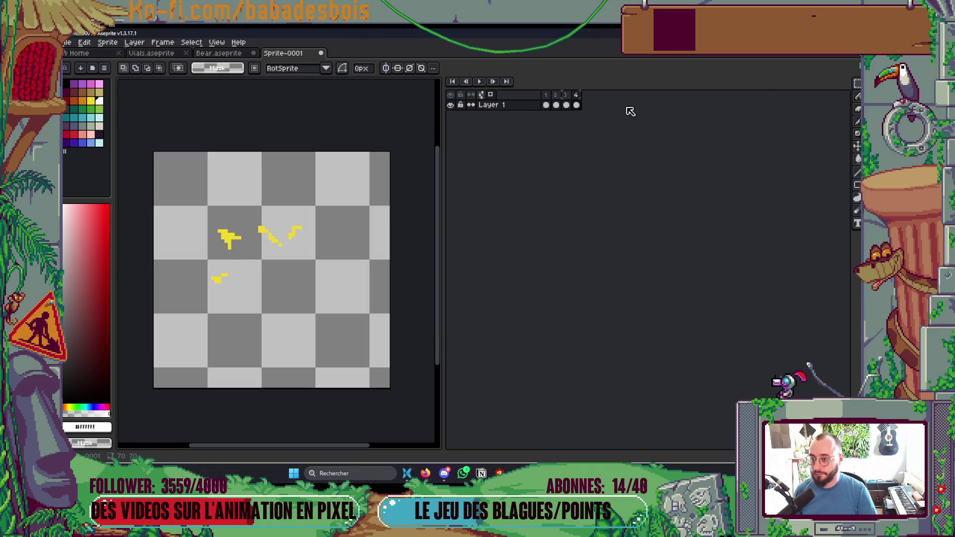
click(576, 105)
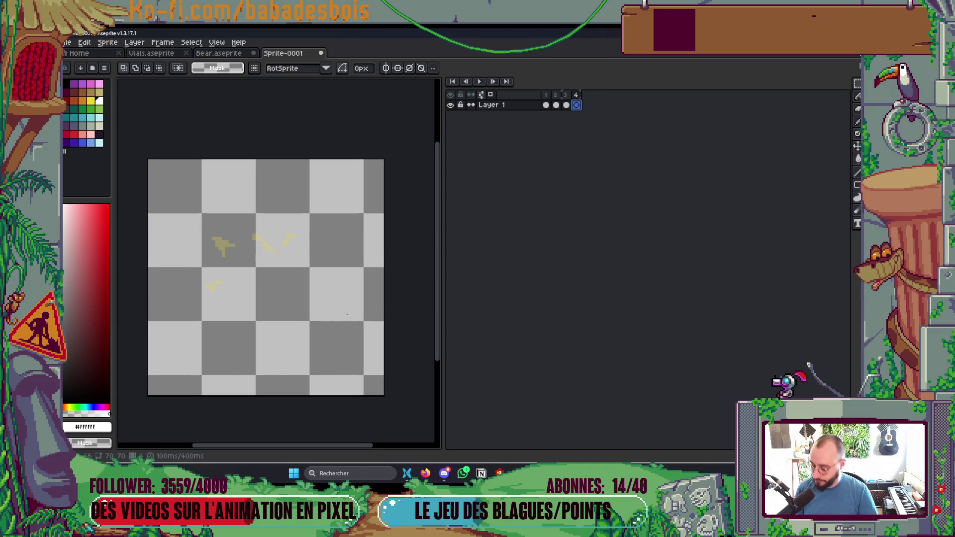
key(ctrl+e)
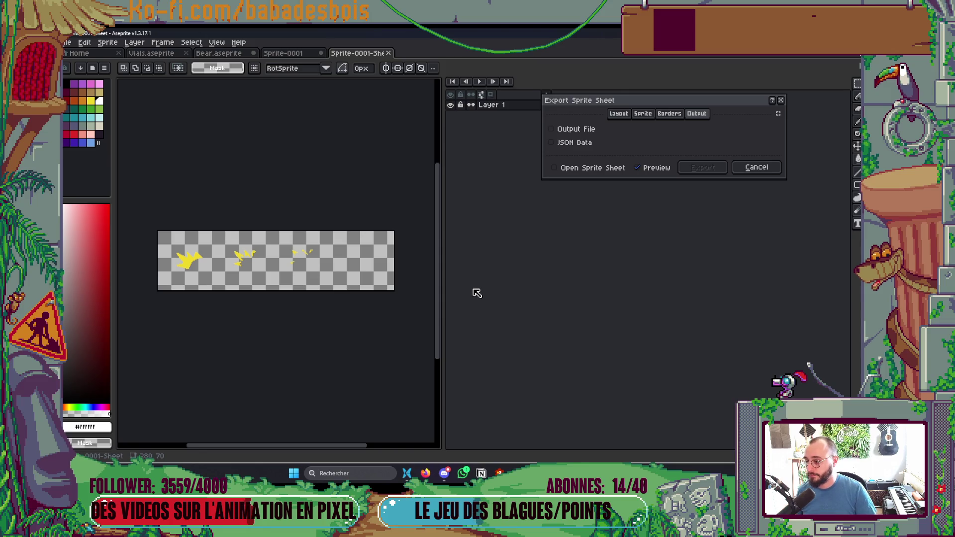
Close the sprite sheet preview and pick the sparks' yellow colour for the pencil.
key(Escape)
key(Left)
key(Left)
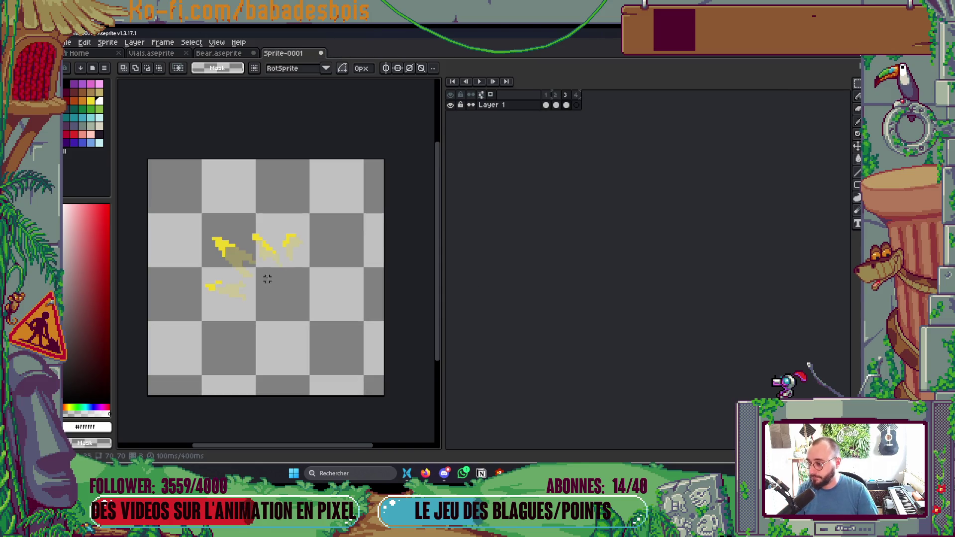
scroll(247, 285, up, 3)
key(i)
click(224, 280)
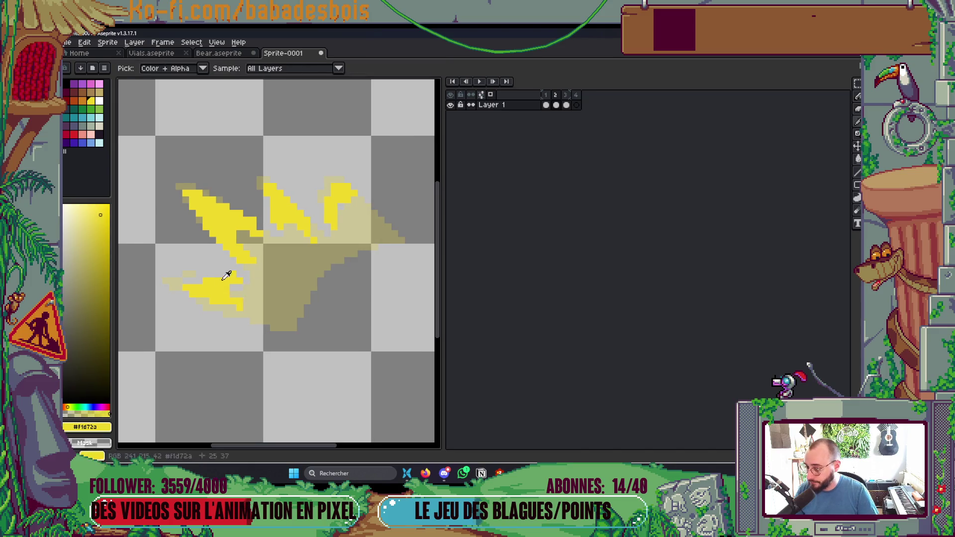
key(b)
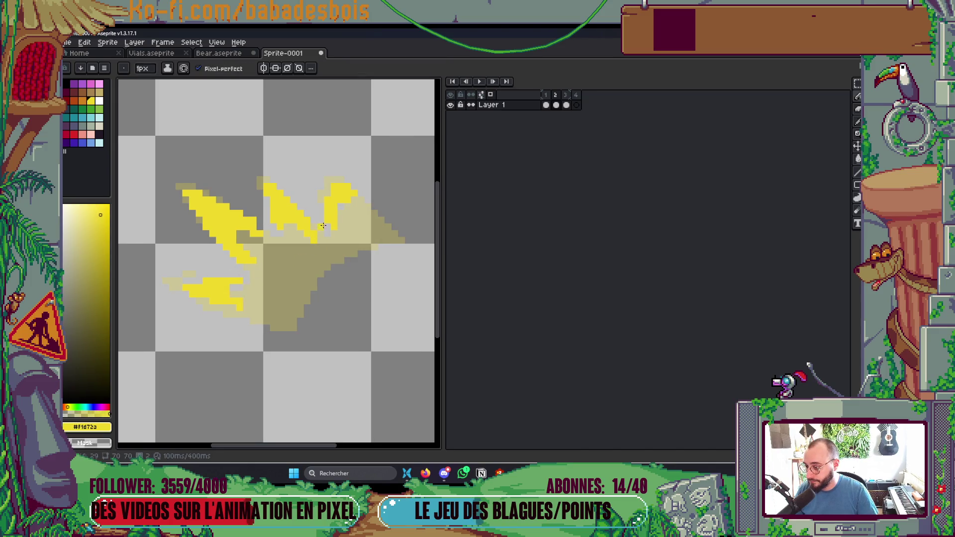
Step between frames 1 and 3, pan the canvas, and bring up the Save File dialog.
scroll(311, 229, down, 1)
key(Left)
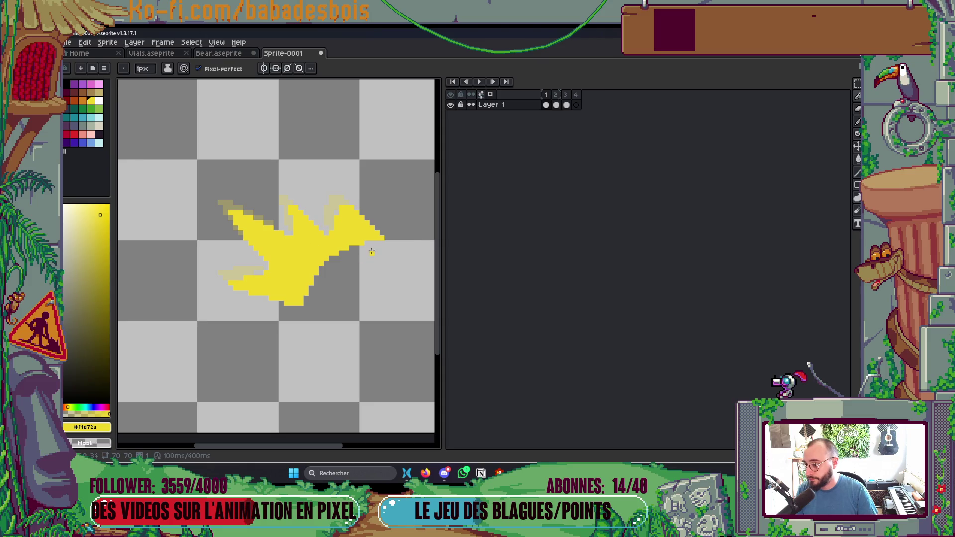
key(Right)
key(Right)
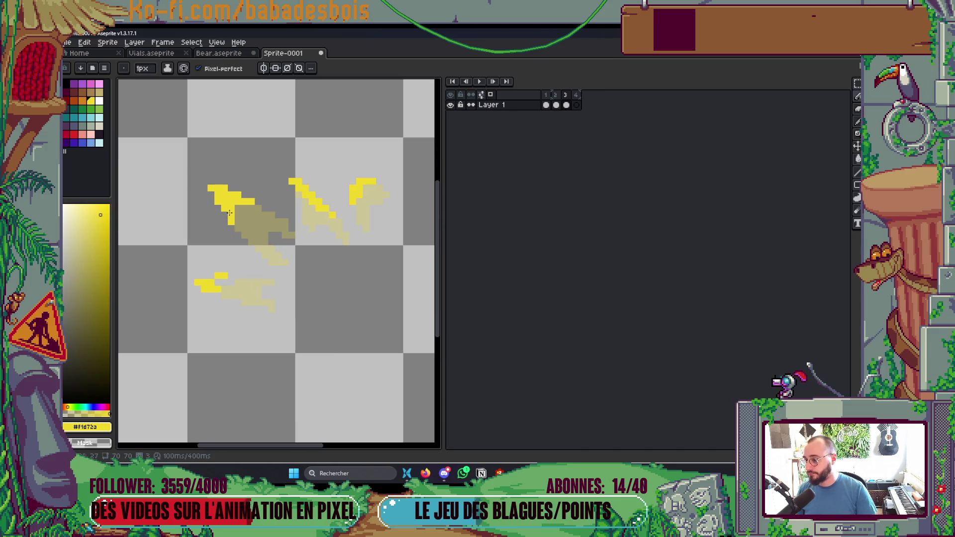
mouse_move(279, 234)
mouse_down()
mouse_move(278, 250)
mouse_move(310, 272)
mouse_up()
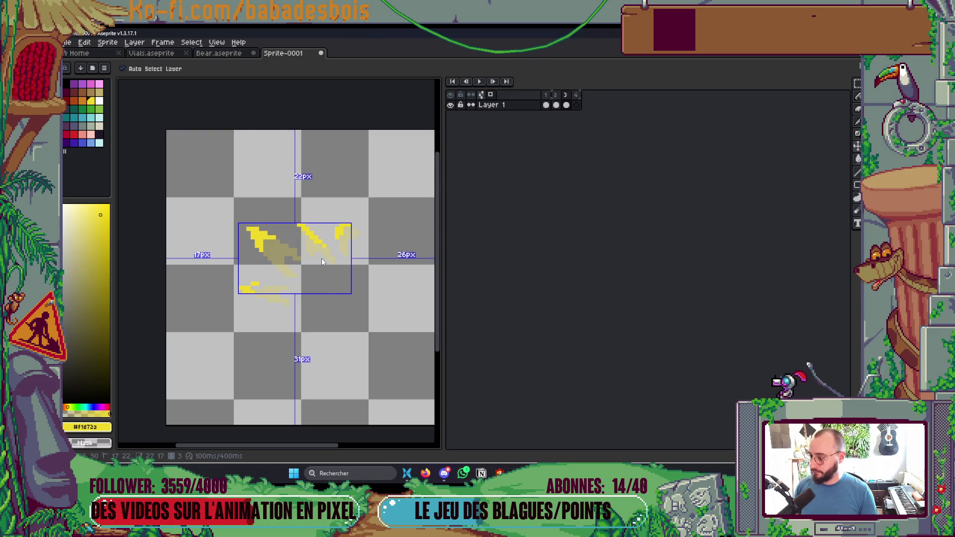
key(ctrl+s)
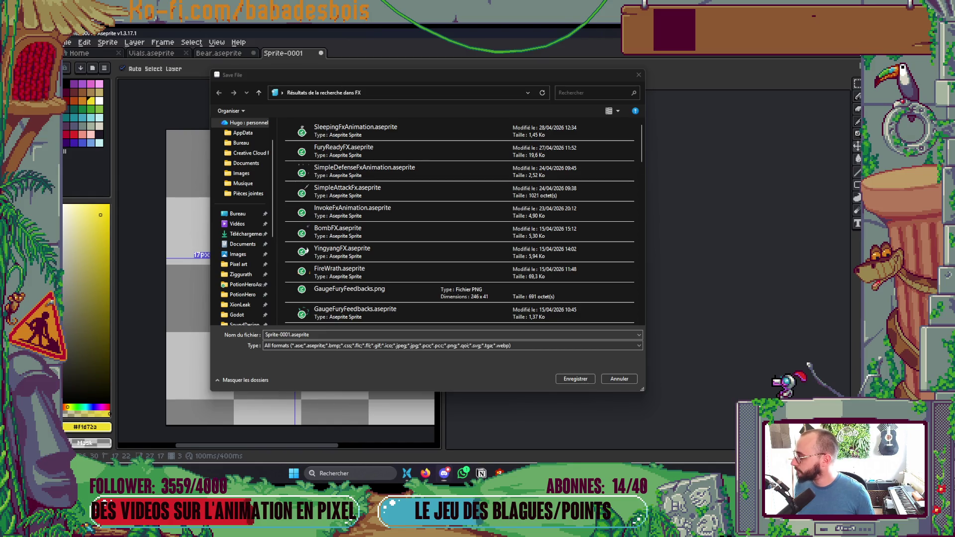
Move the save dialog aside and clear the default Sprite-0001 part of the file name.
scroll(497, 203, down, 5)
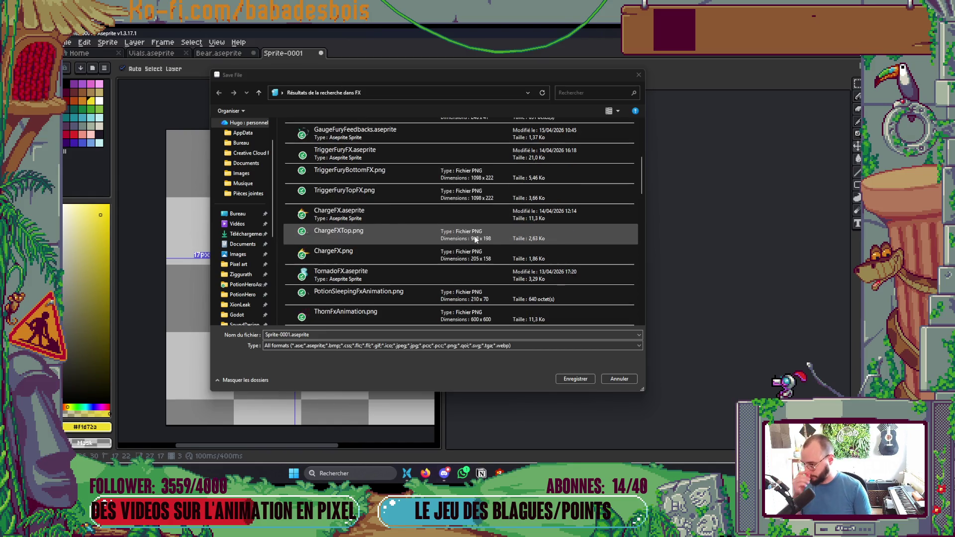
click(292, 334)
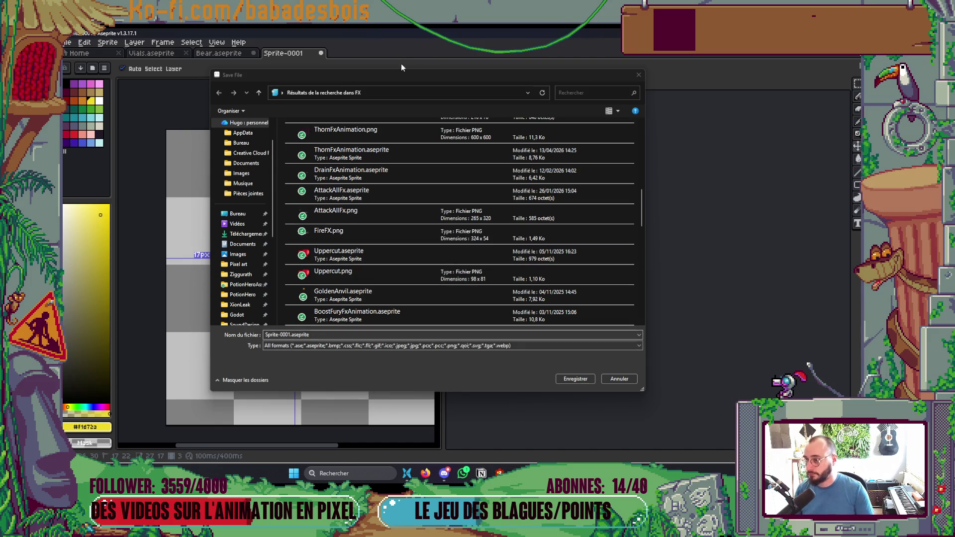
click(402, 75)
drag(402, 77, 544, 101)
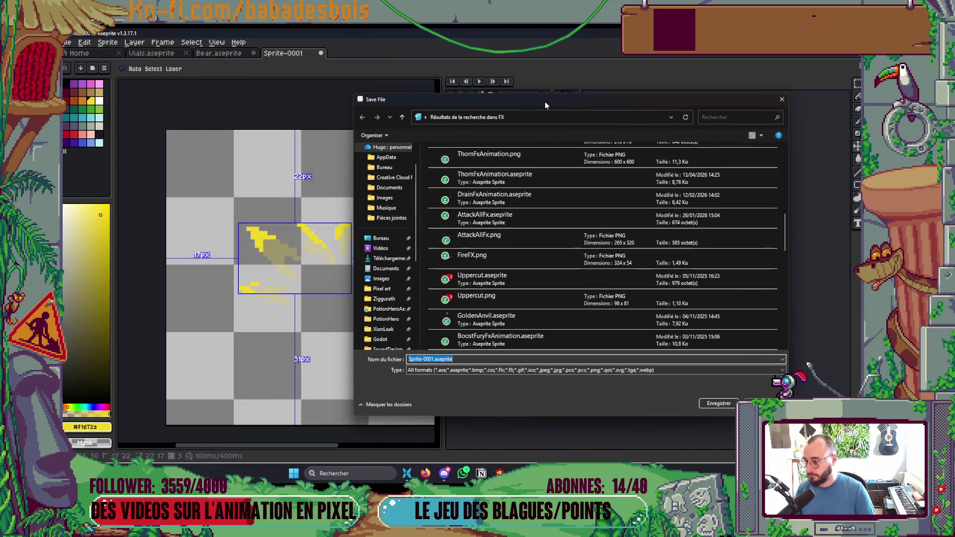
click(434, 359)
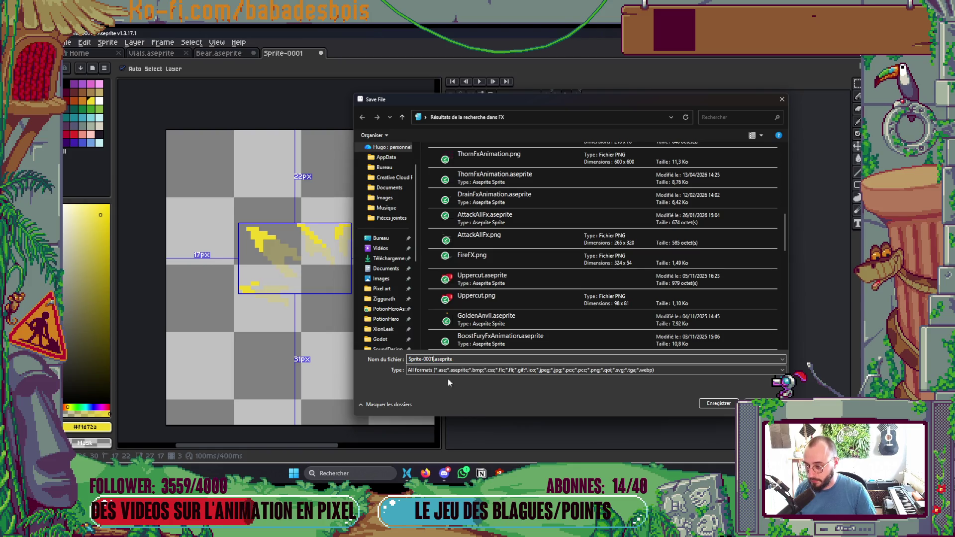
key(shift+Home)
key(BackSpace)
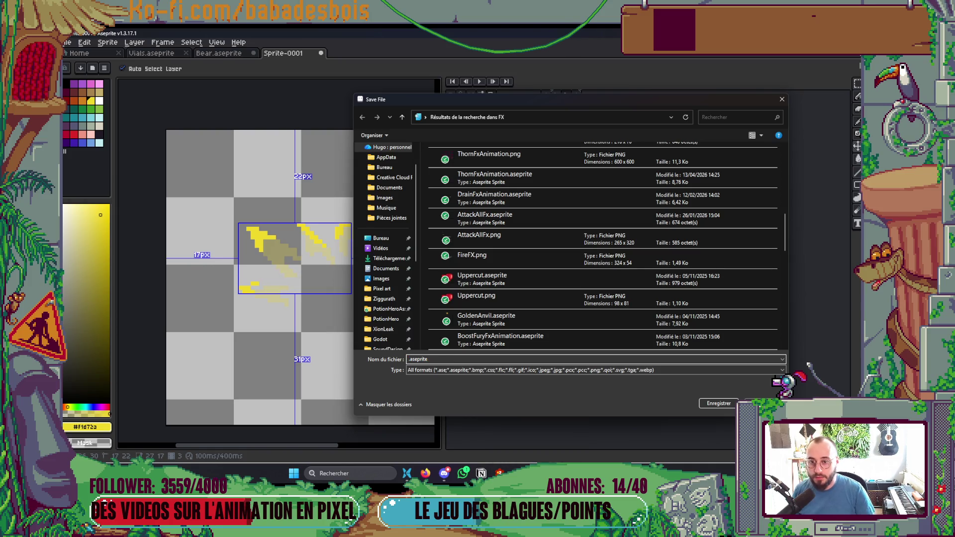
Switch the save dialog's file view to small icons, then medium thumbnails.
click(758, 137)
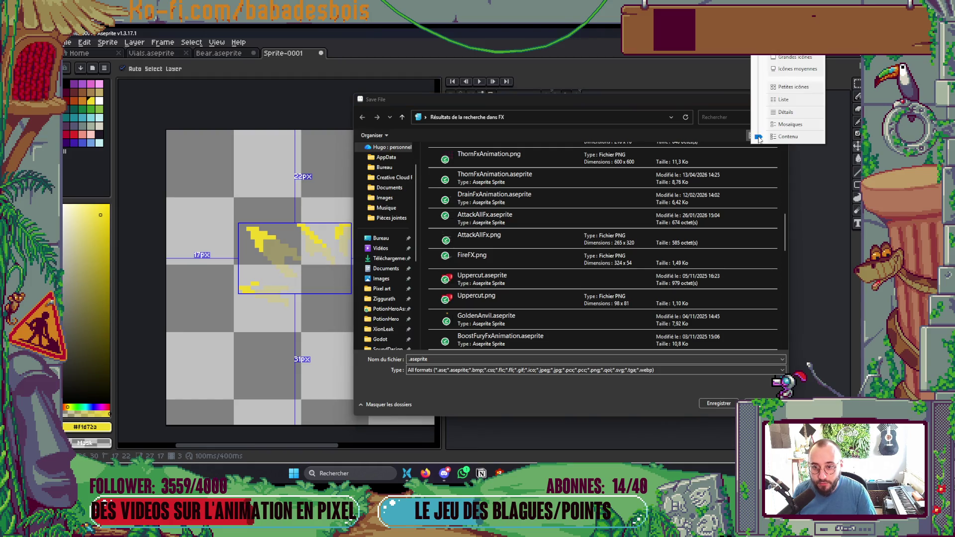
click(779, 87)
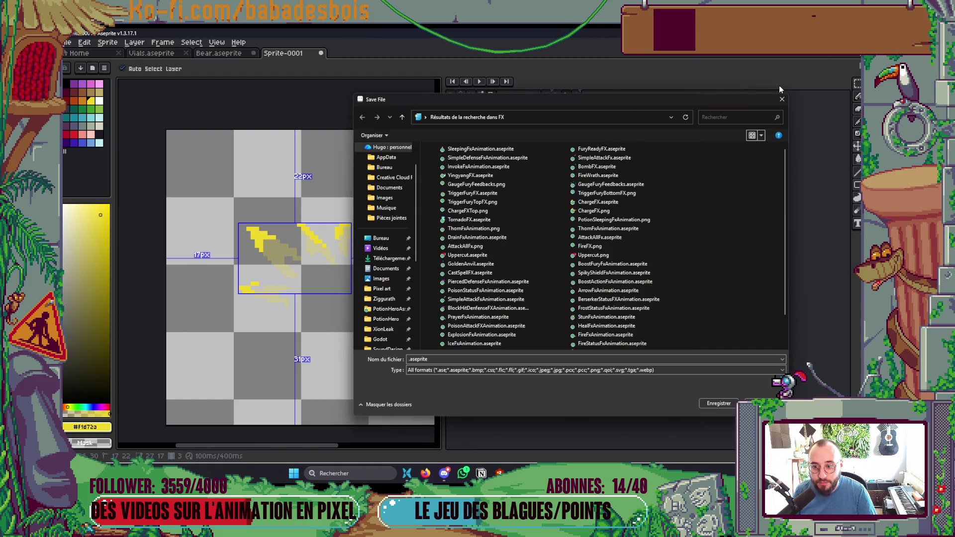
click(762, 140)
click(788, 119)
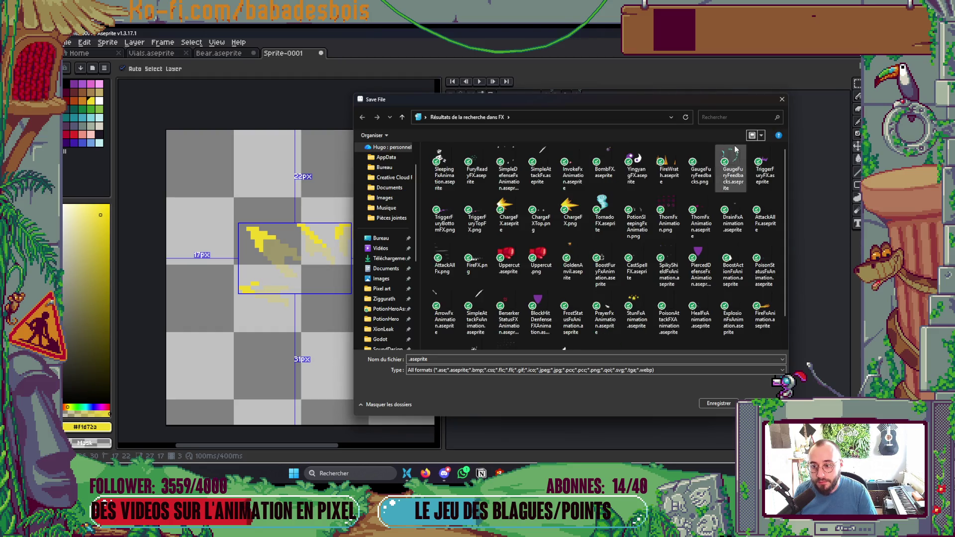
Try saving as SurpriseFx.aseprite in the FX search results, dismiss the cannot-save error, and cancel.
click(431, 361)
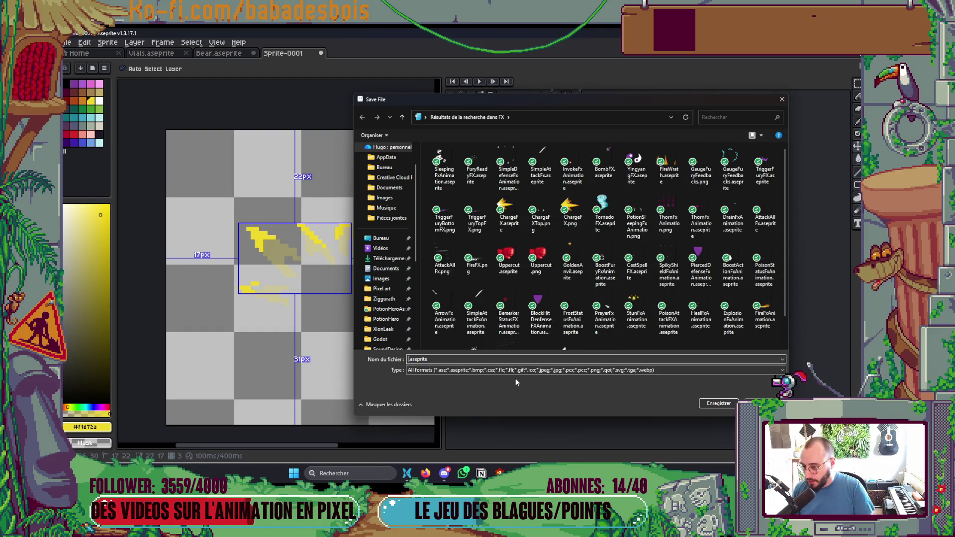
text(Surprise)
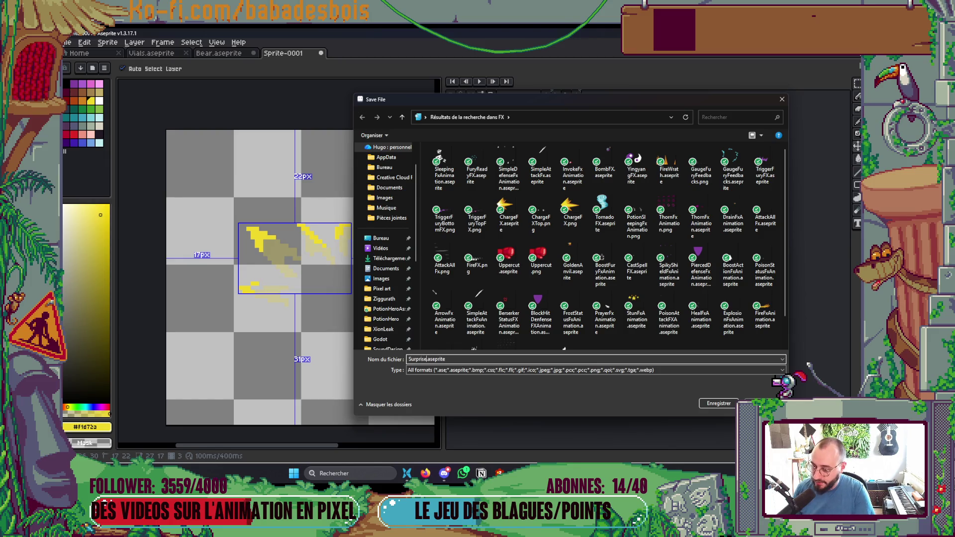
key(Return)
key(Escape)
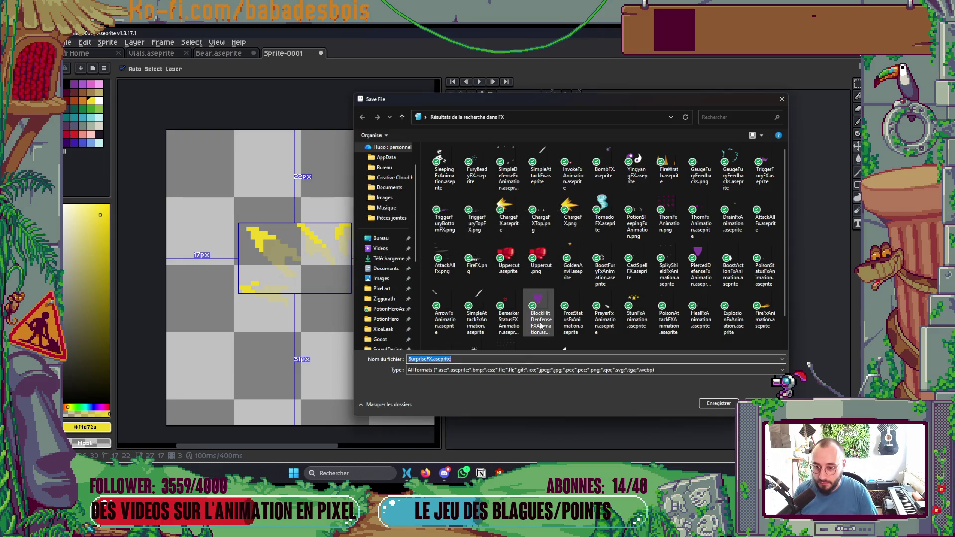
scroll(572, 298, down, 1)
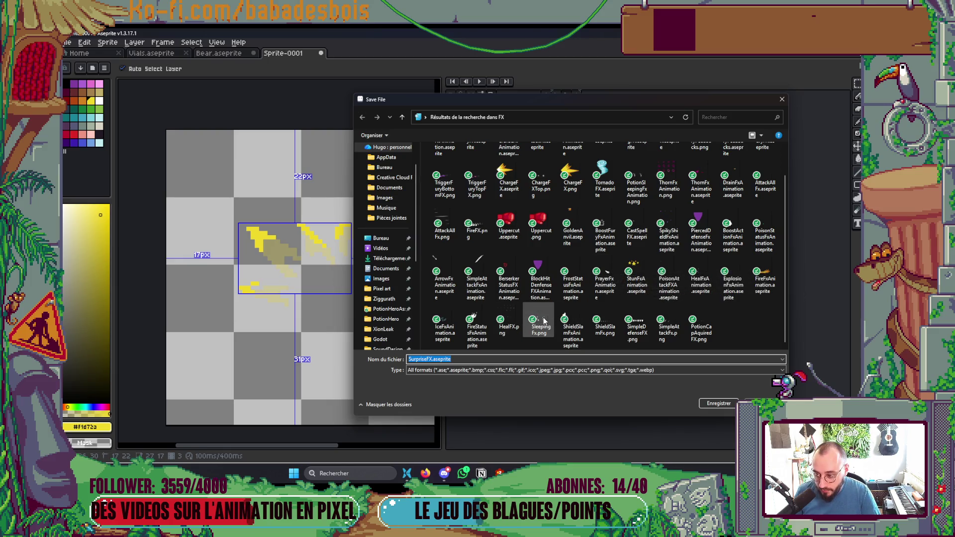
click(543, 359)
key(Return)
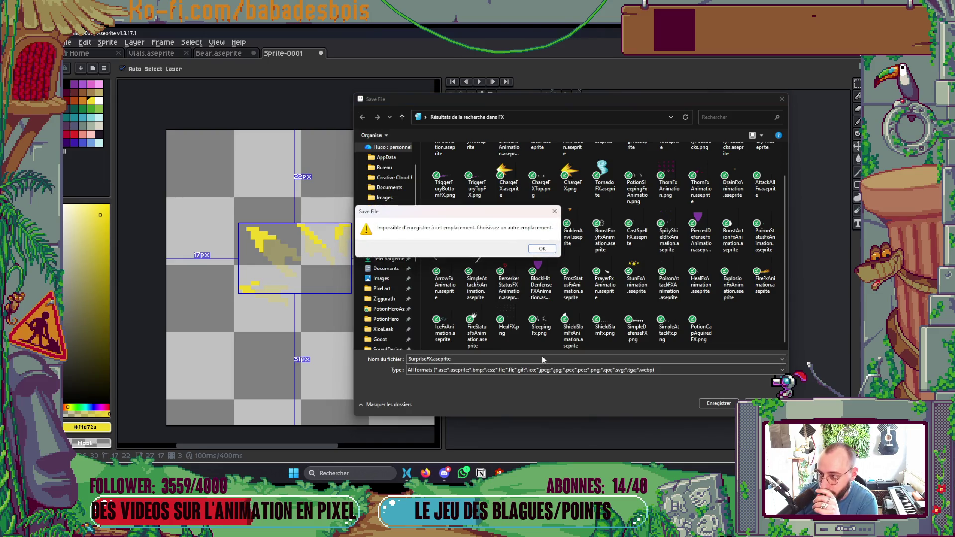
key(Return)
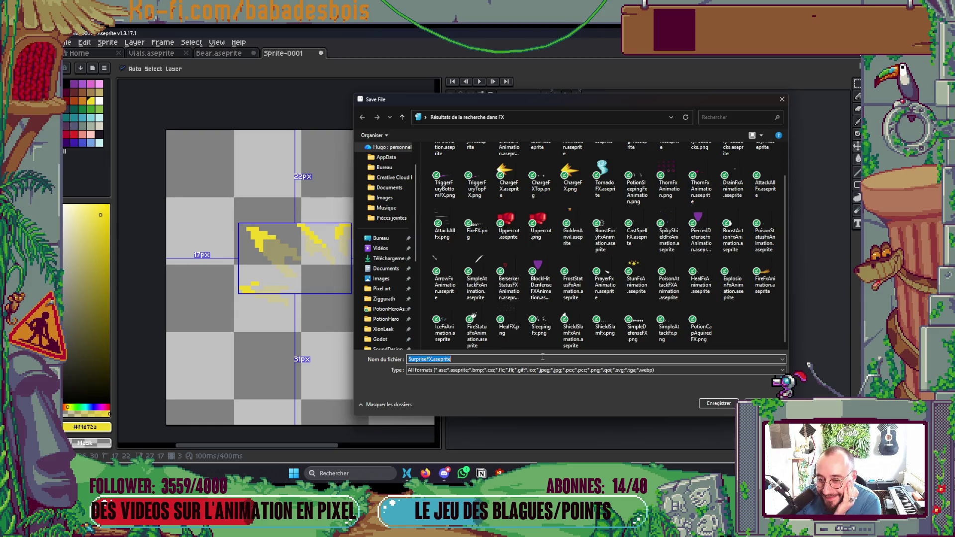
key(Escape)
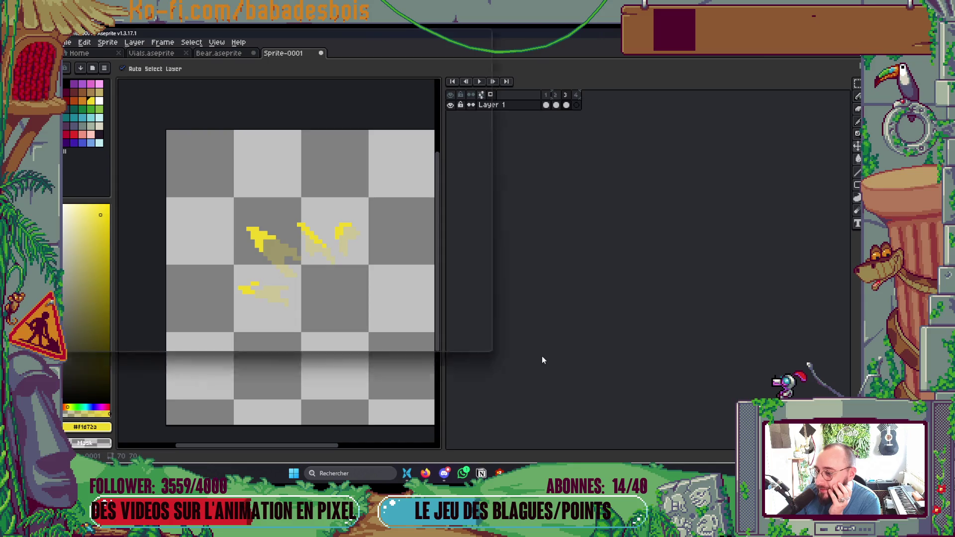
Retry the SurpriseFx file name, dismiss the warning, and close the dialog without saving.
key(ctrl+s)
key(ctrl+Left)
scroll(556, 324, down, 1)
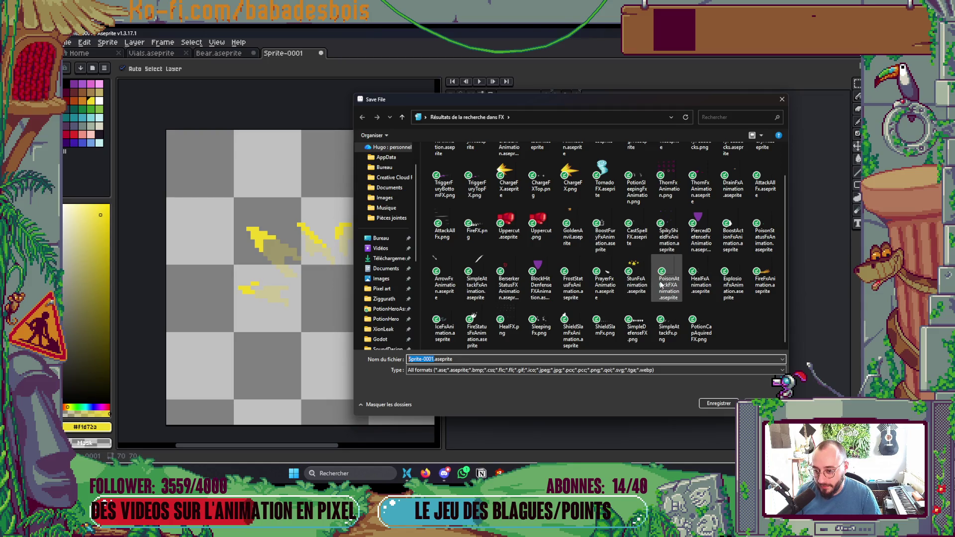
text(Sur)
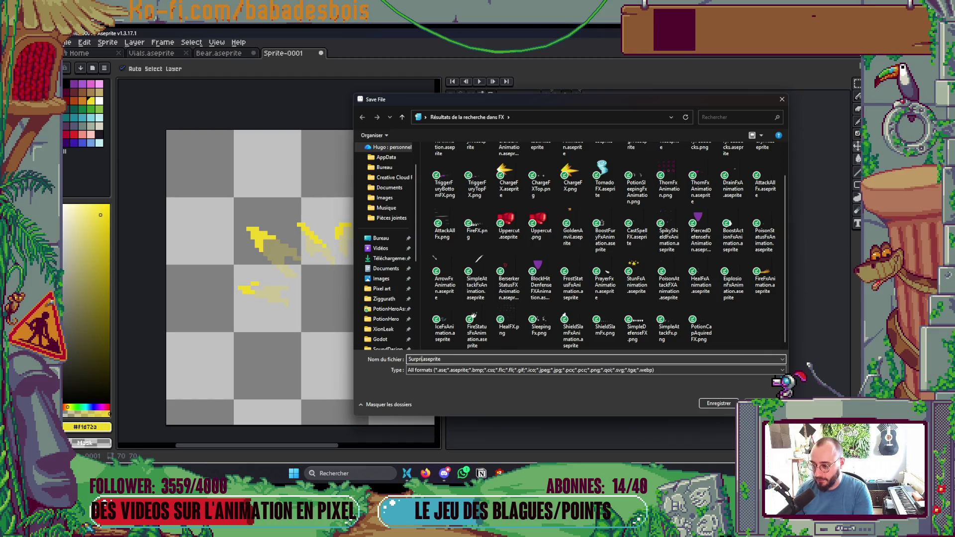
text(x)
key(Return)
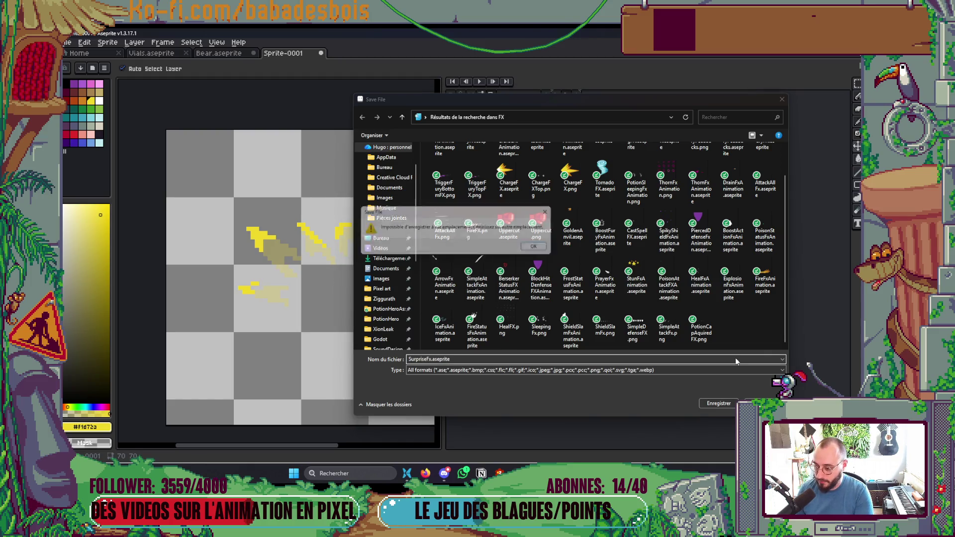
key(Escape)
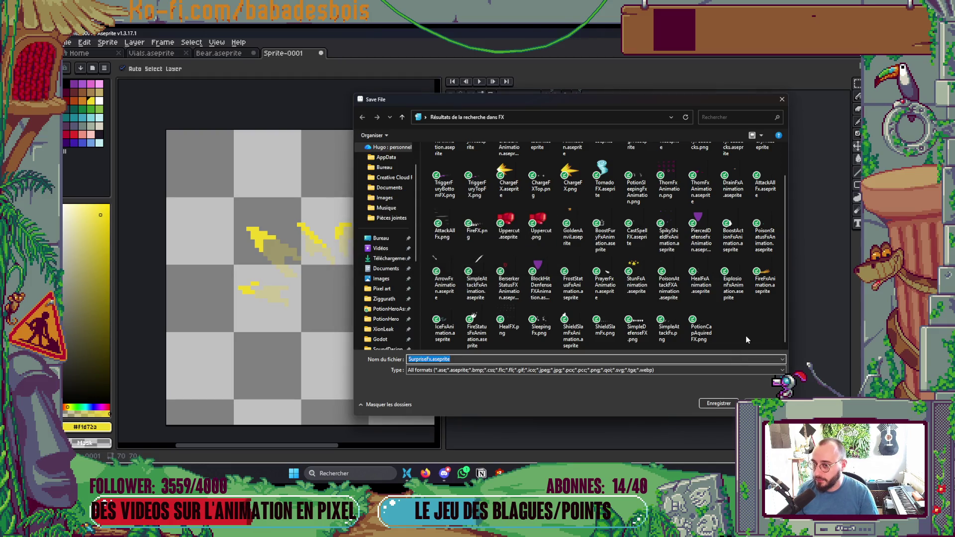
key(Return)
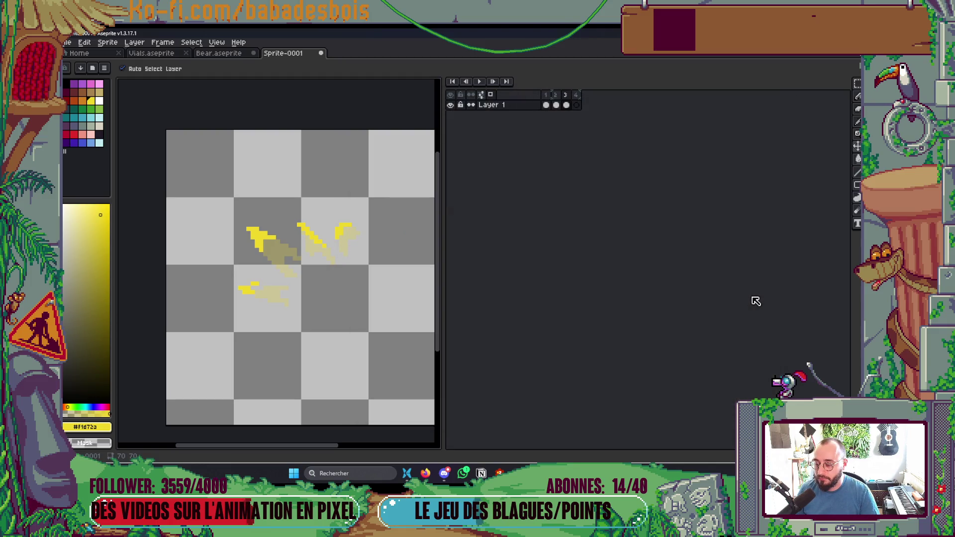
Retry saving into the FX search results, dismiss the cannot-save error, and close the dialog.
key(ctrl+s)
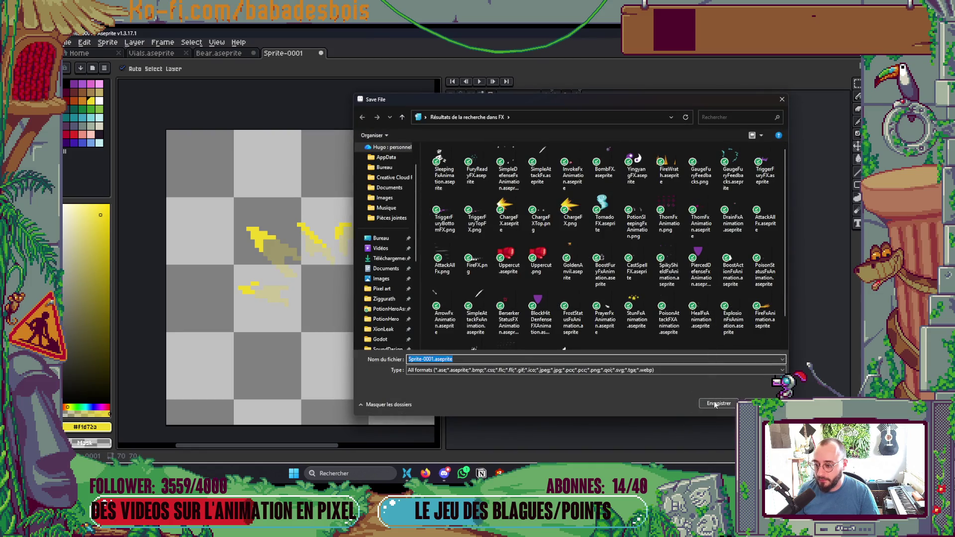
click(715, 404)
click(540, 248)
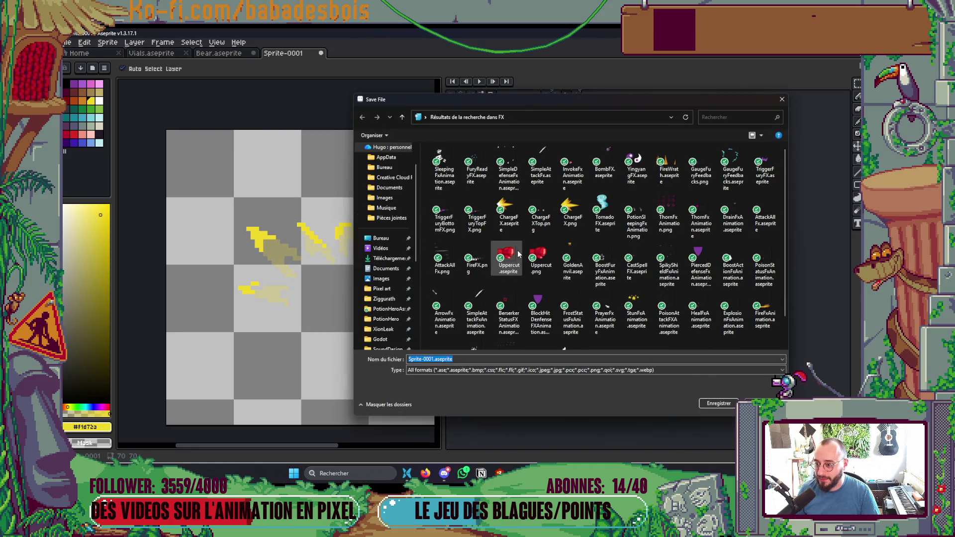
key(Escape)
Leave the search results and navigate to the PotionHeroAssets Combat FX folder.
key(ctrl+s)
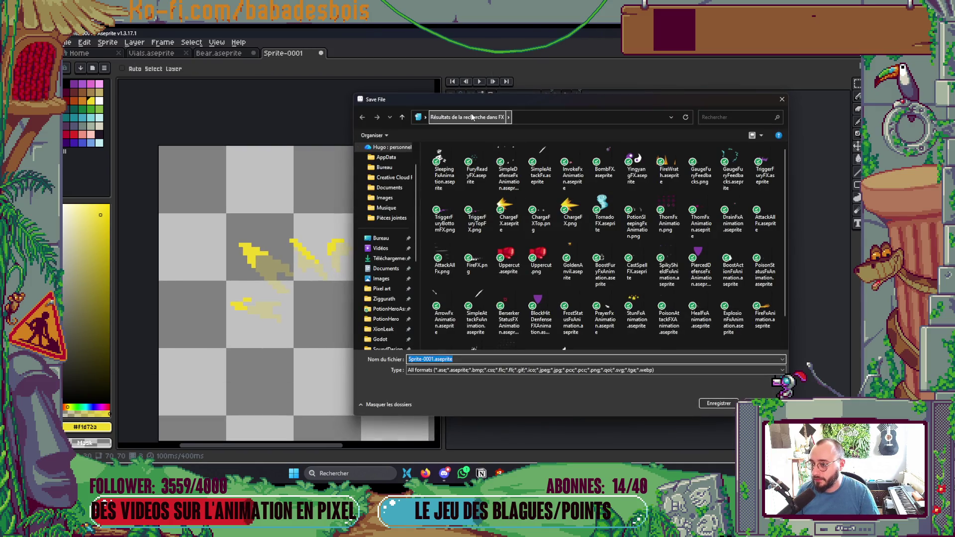
click(402, 117)
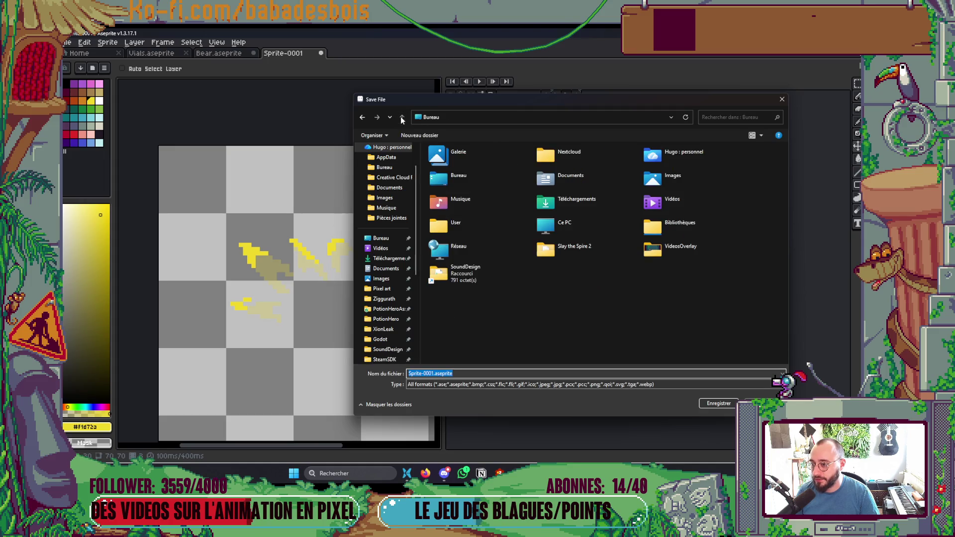
scroll(388, 189, down, 1)
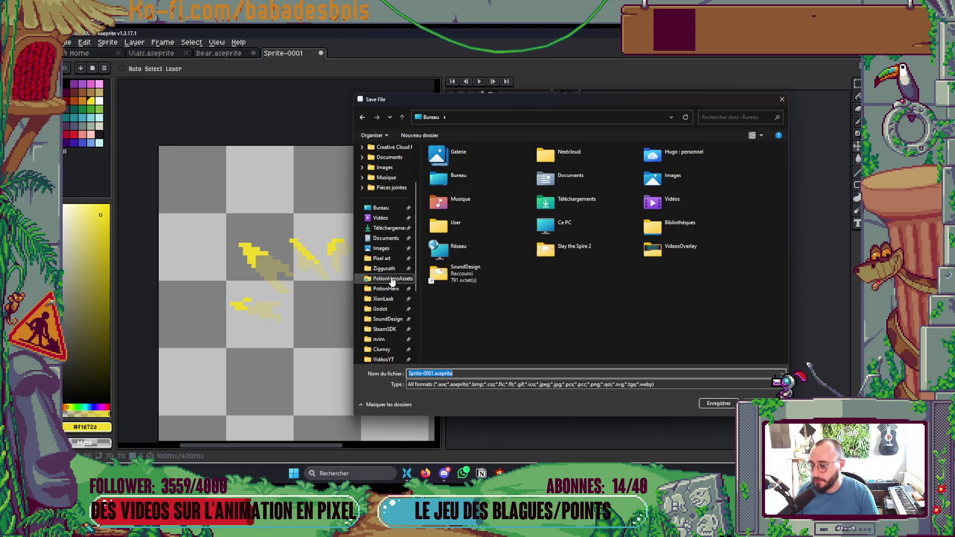
click(388, 278)
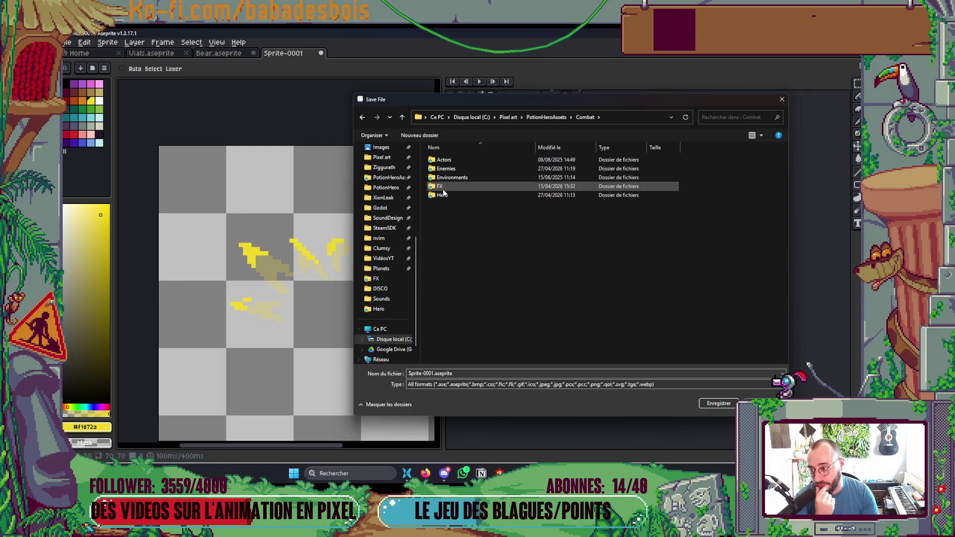
double_click(444, 185)
Name the file SurpriseFX.aseprite and save it in the FX folder.
click(434, 376)
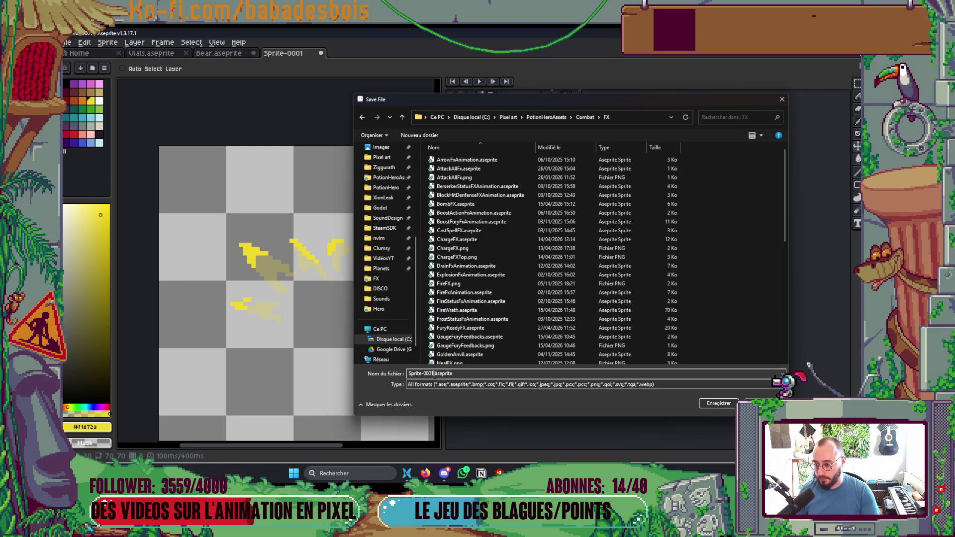
key(shift+Home)
text(Surpries)
key(BackSpace)
key(BackSpace)
text(seFX)
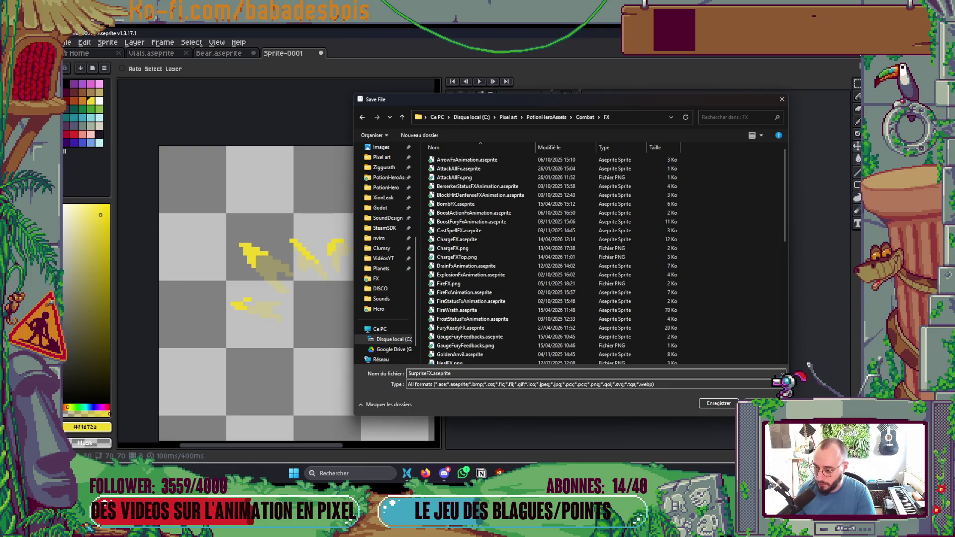
key(Return)
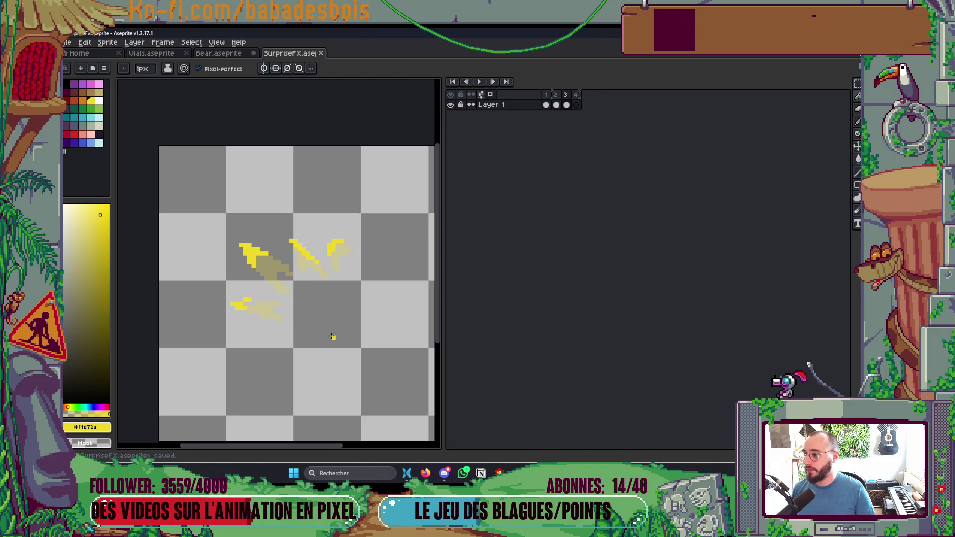
click(218, 52)
Select SurpriseFX.aseprite as the source file in Godot's Aseprite Wizard panel.
key(alt+Tab)
key(alt+Tab)
key(alt+Tab)
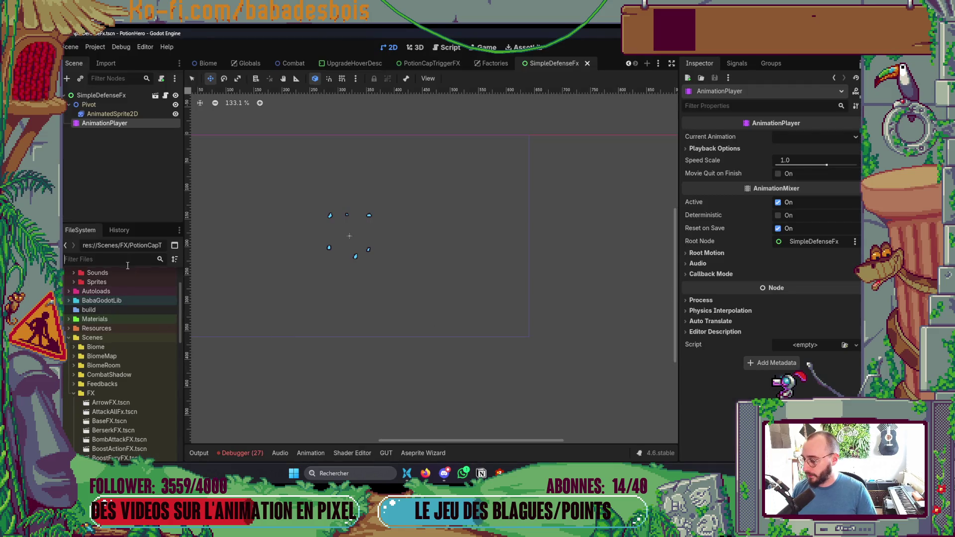
click(423, 452)
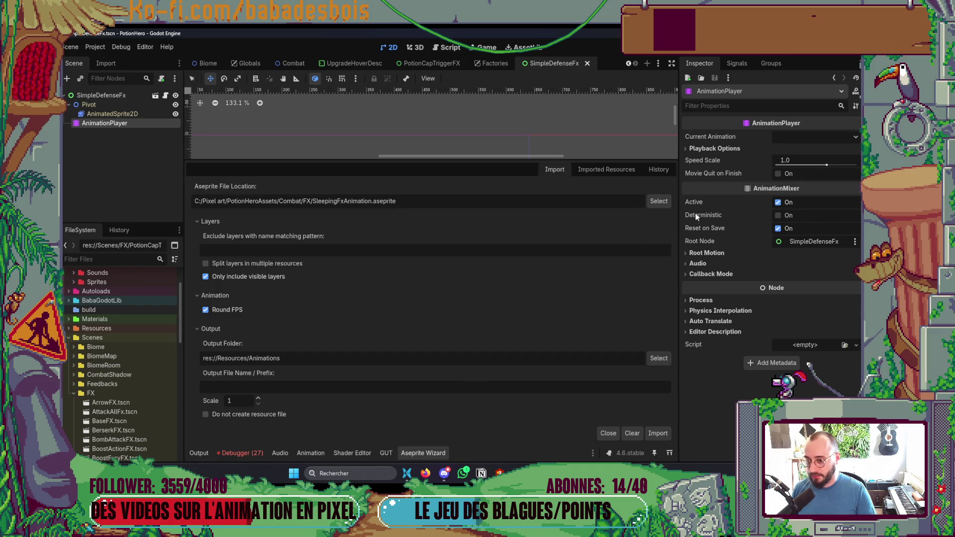
click(658, 203)
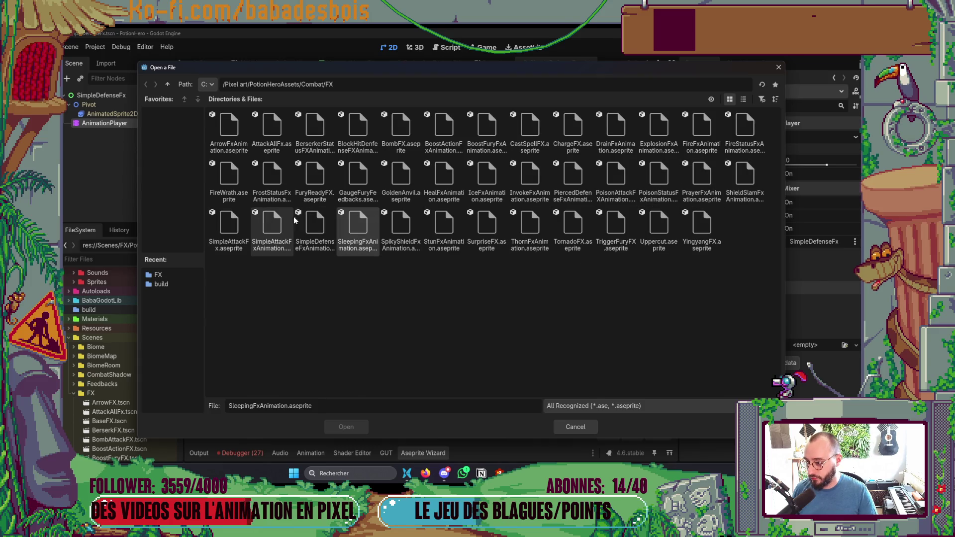
click(476, 235)
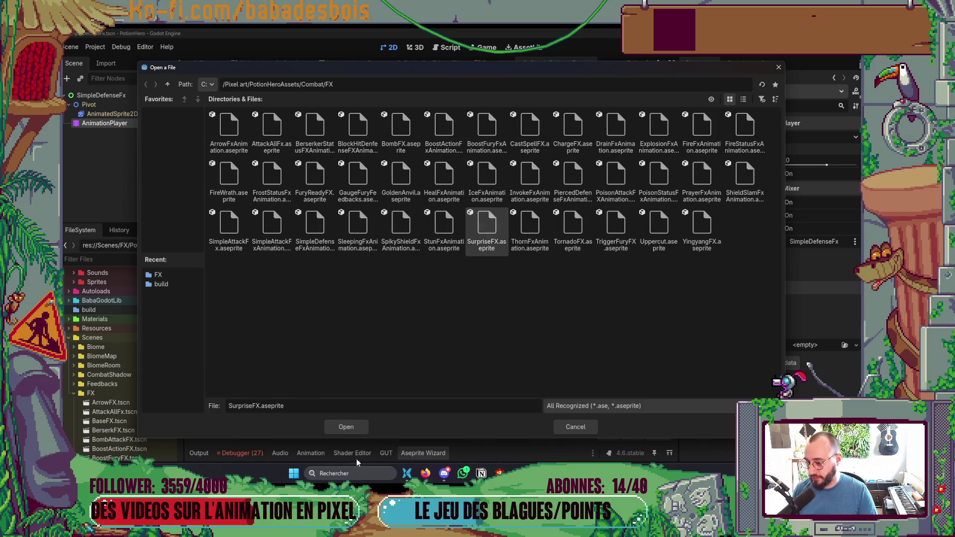
click(353, 430)
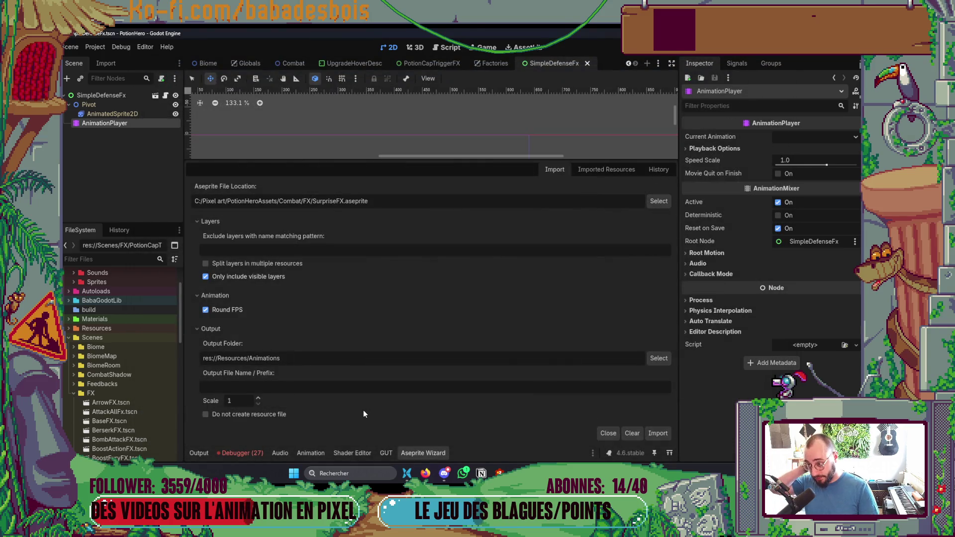
key(alt+Tab)
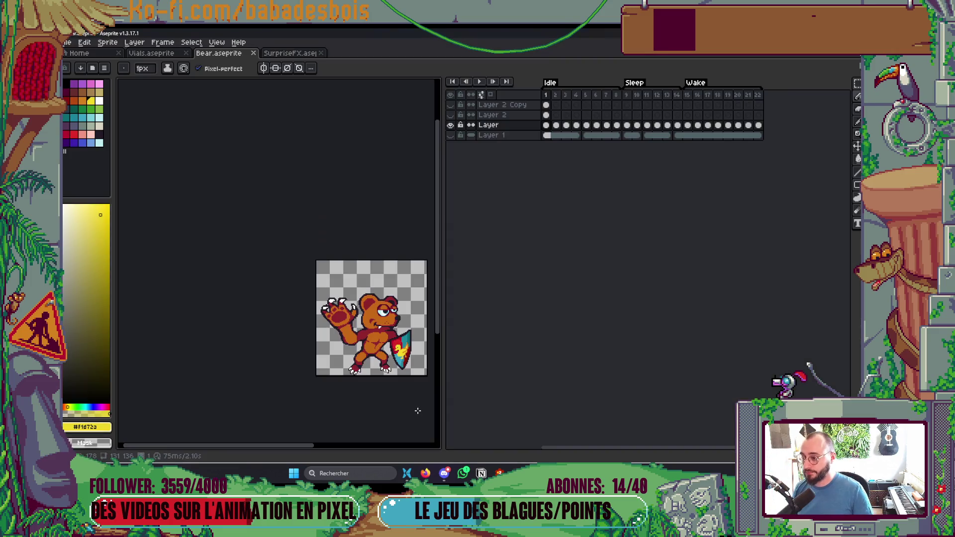
Duplicate burst frames 1–3 after frame 3 and move frame 4's cel to frame 7, leaving frame 4 empty.
click(302, 54)
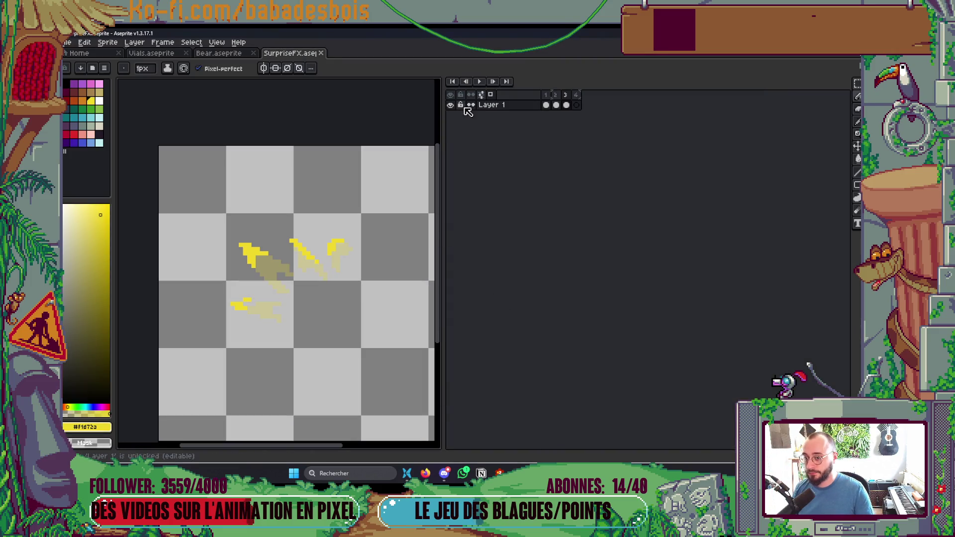
drag(566, 105, 545, 105)
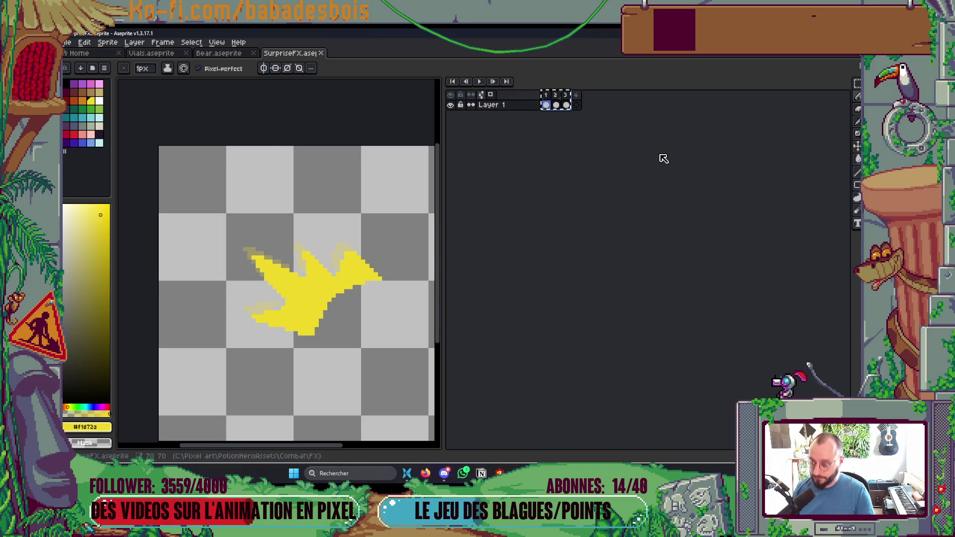
key(Left)
key(ctrl+v)
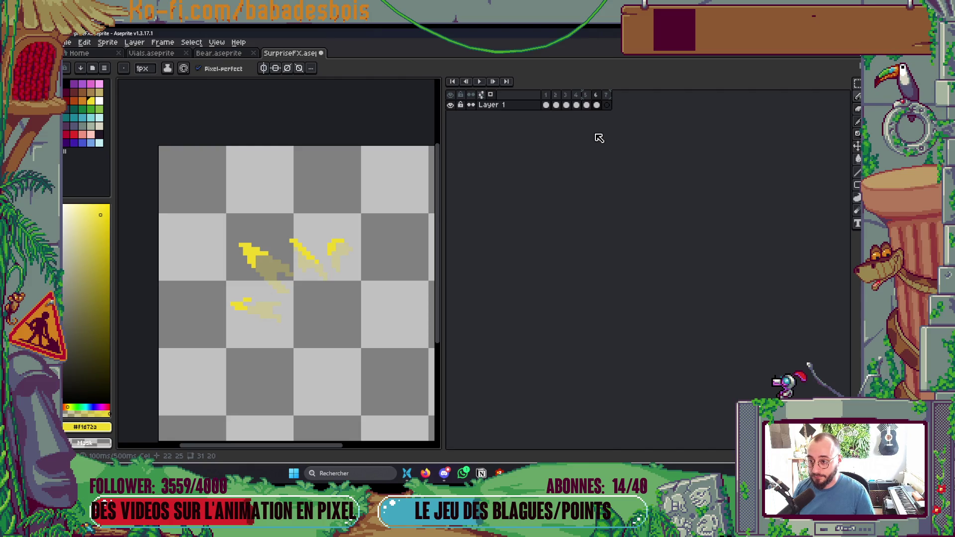
click(606, 105)
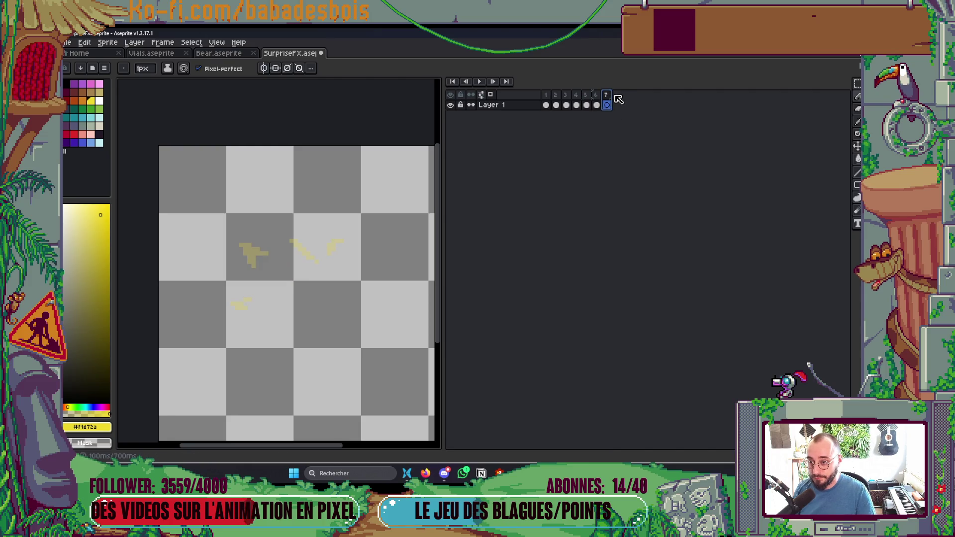
drag(576, 105, 607, 104)
click(547, 99)
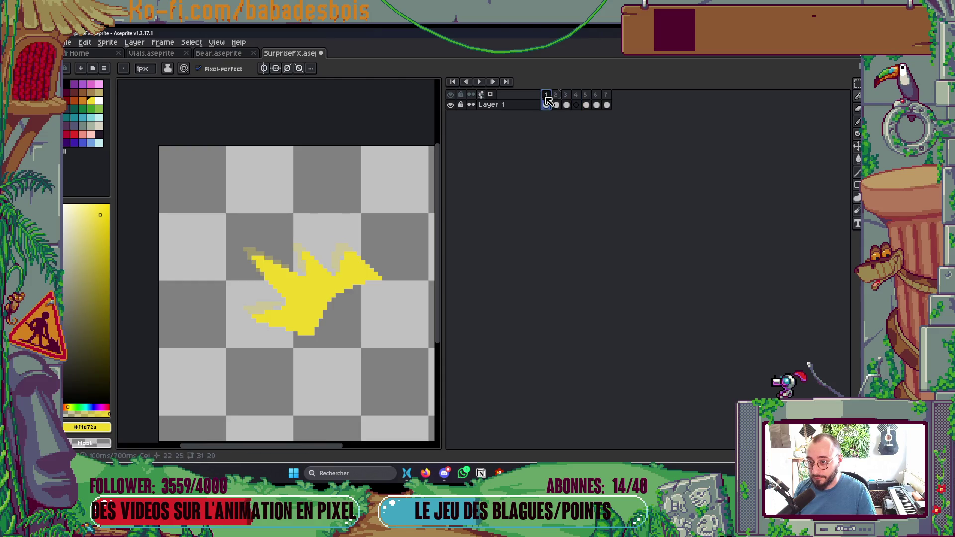
Turn off onion skinning, give all seven frames a 75 ms duration, and save.
click(491, 96)
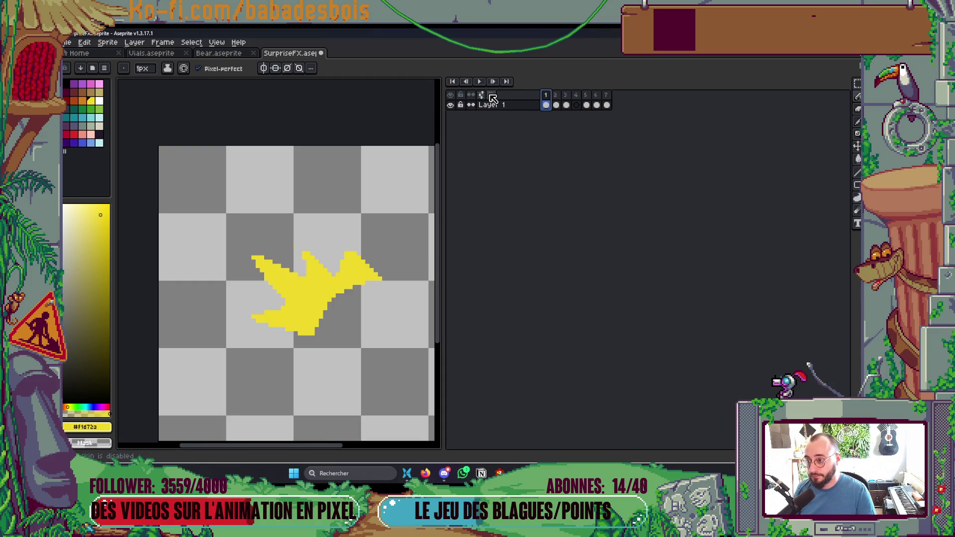
key(Return)
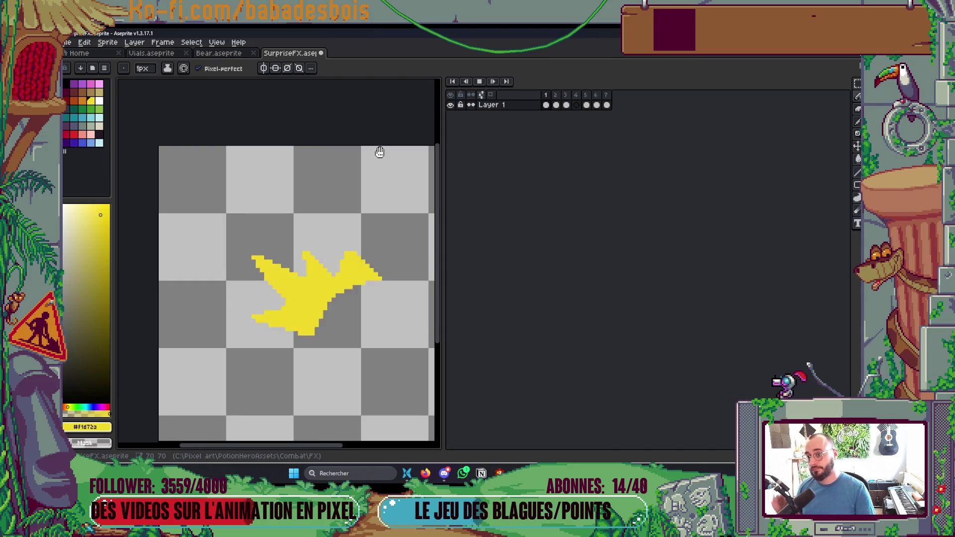
key(Return)
drag(546, 95, 605, 96)
right_click(605, 96)
click(642, 103)
text(75)
key(Return)
key(Return)
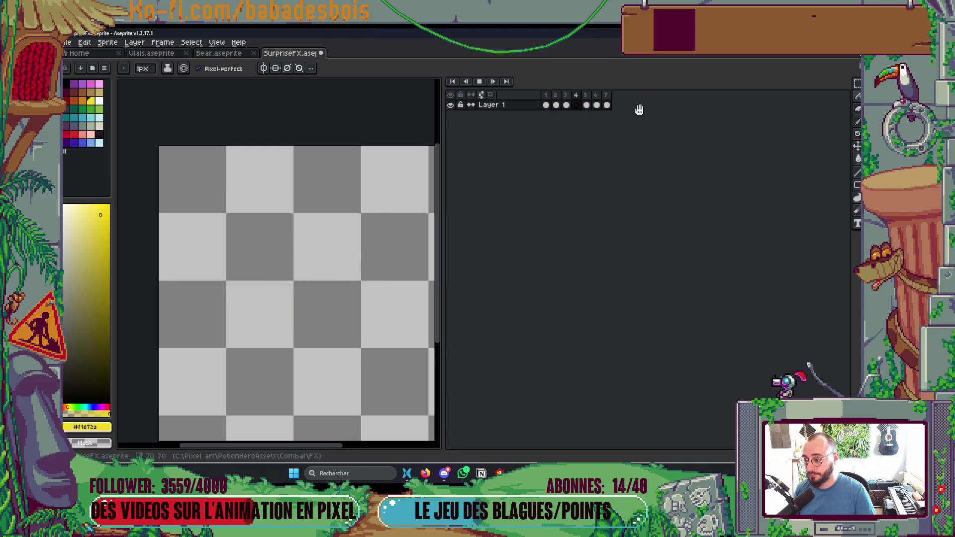
scroll(341, 278, down, 5)
key(ctrl+s)
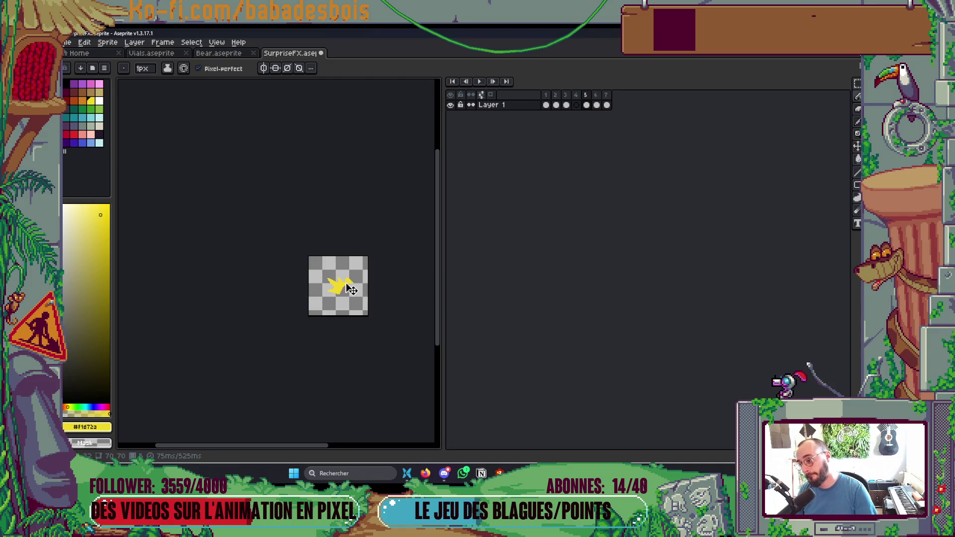
key(alt+Tab)
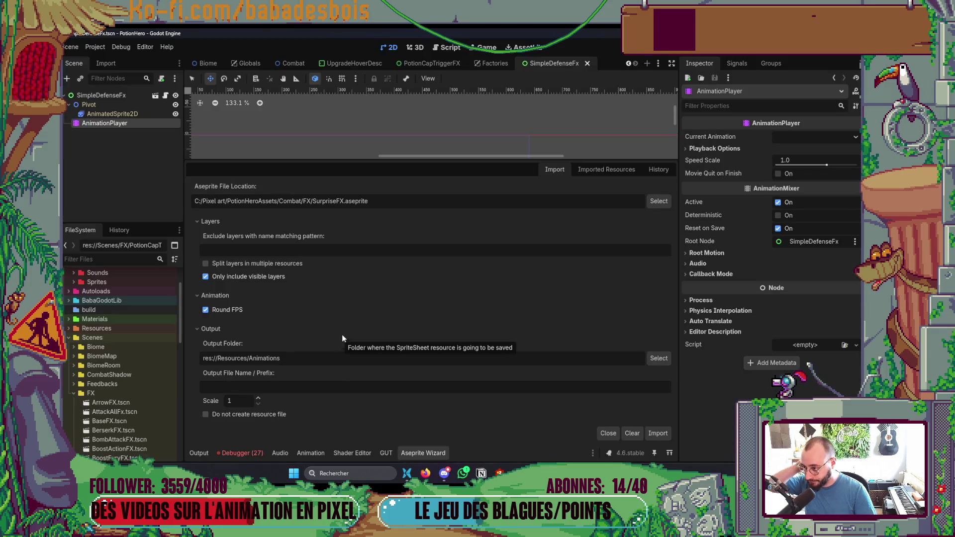
Import the SurpriseFX animation from the Aseprite Wizard and close the panel.
click(663, 436)
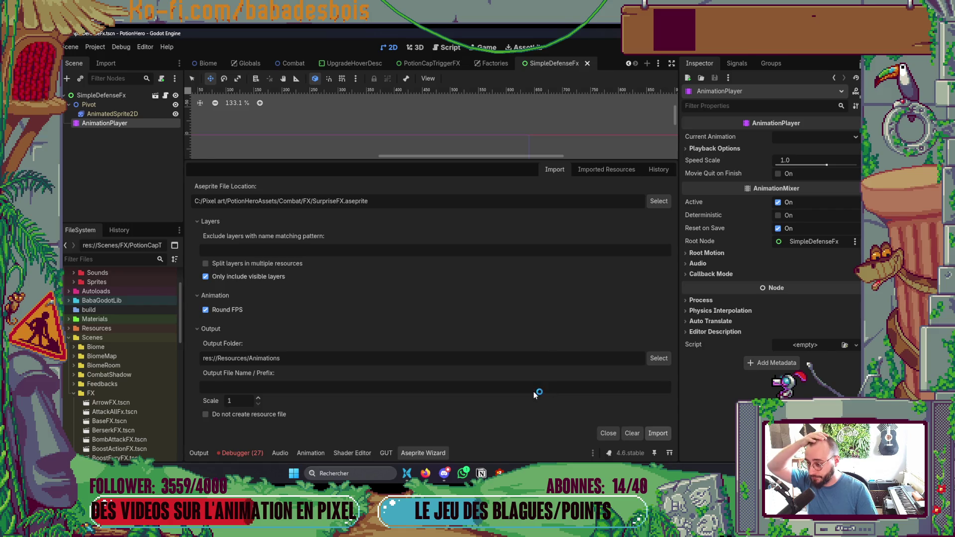
click(468, 272)
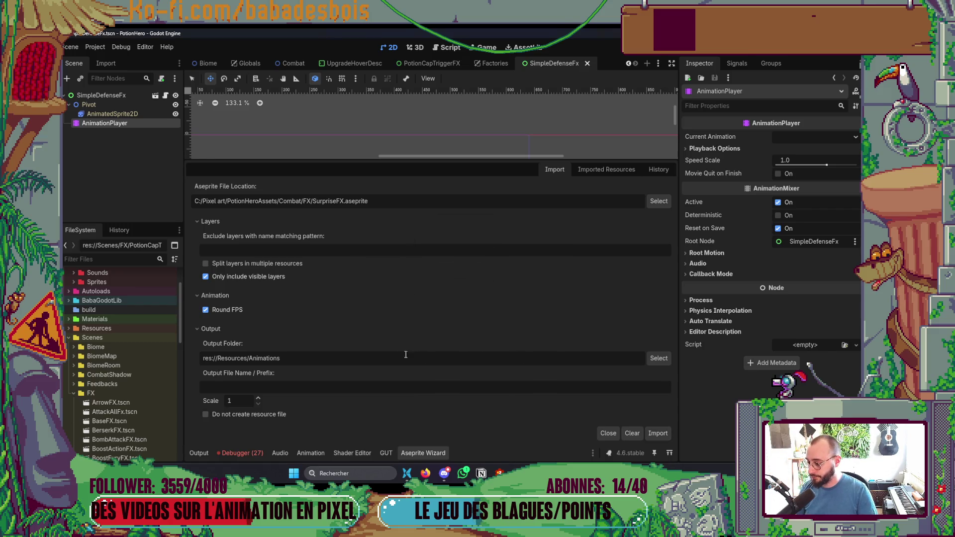
click(412, 453)
scroll(129, 363, down, 5)
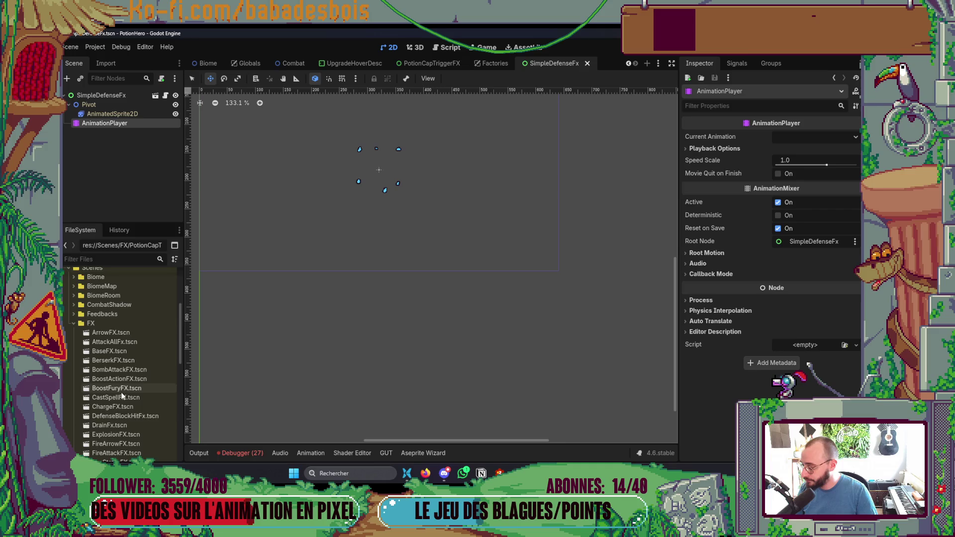
Create a new inherited scene based on BaseFX.tscn.
click(95, 47)
click(102, 64)
key(Escape)
click(70, 47)
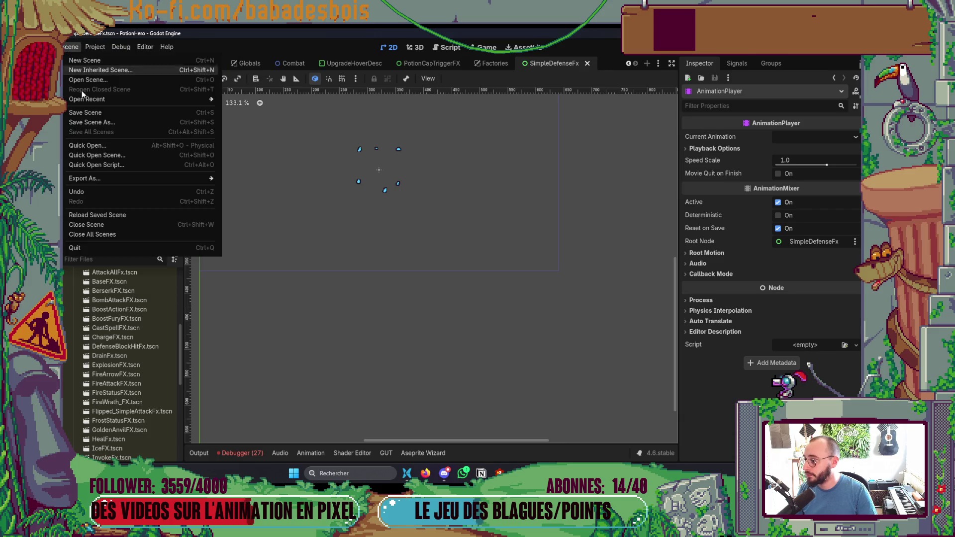
mouse_move(95, 47)
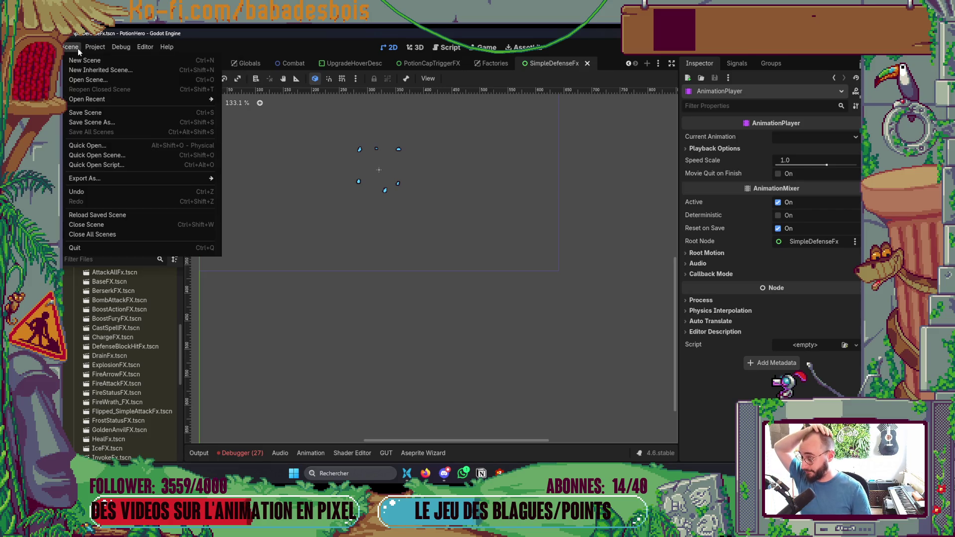
click(105, 73)
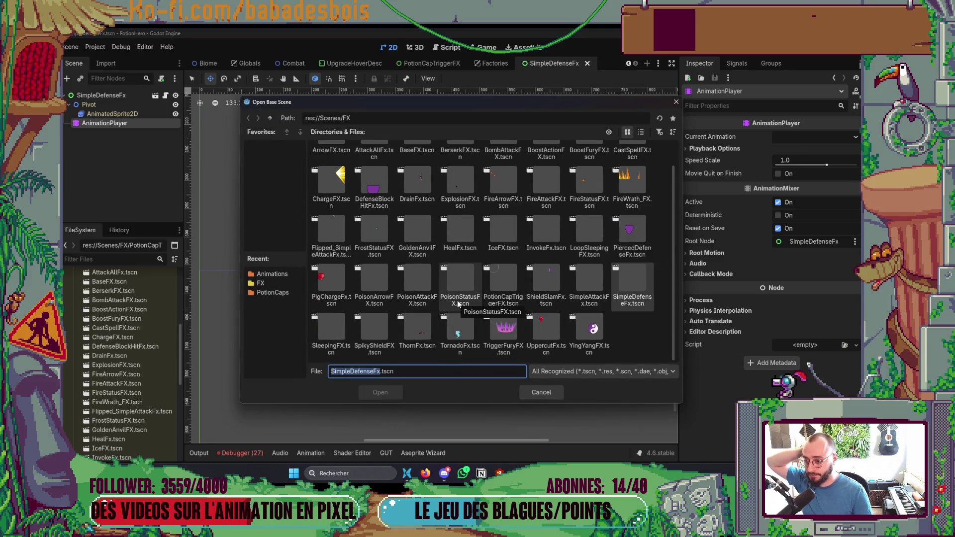
scroll(451, 303, down, 1)
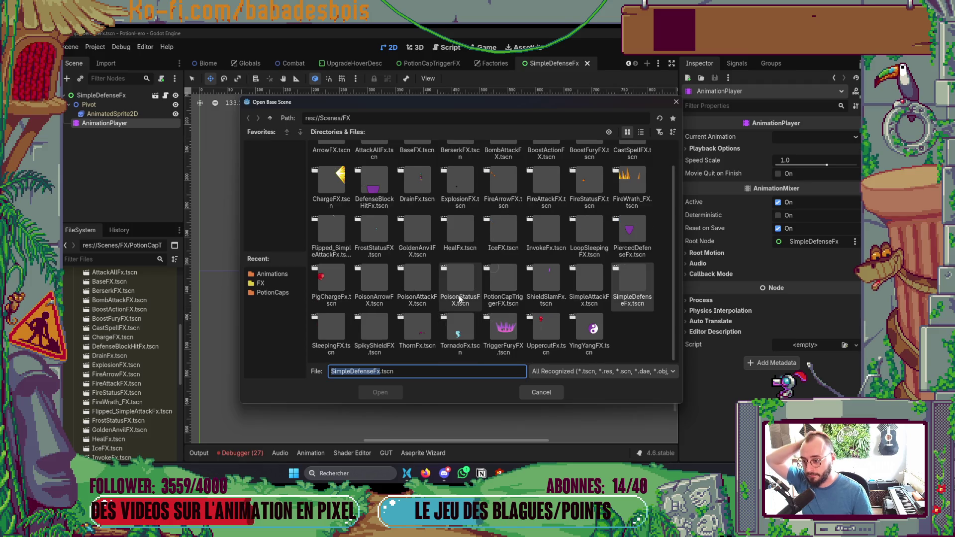
scroll(400, 229, up, 1)
click(419, 163)
double_click(419, 162)
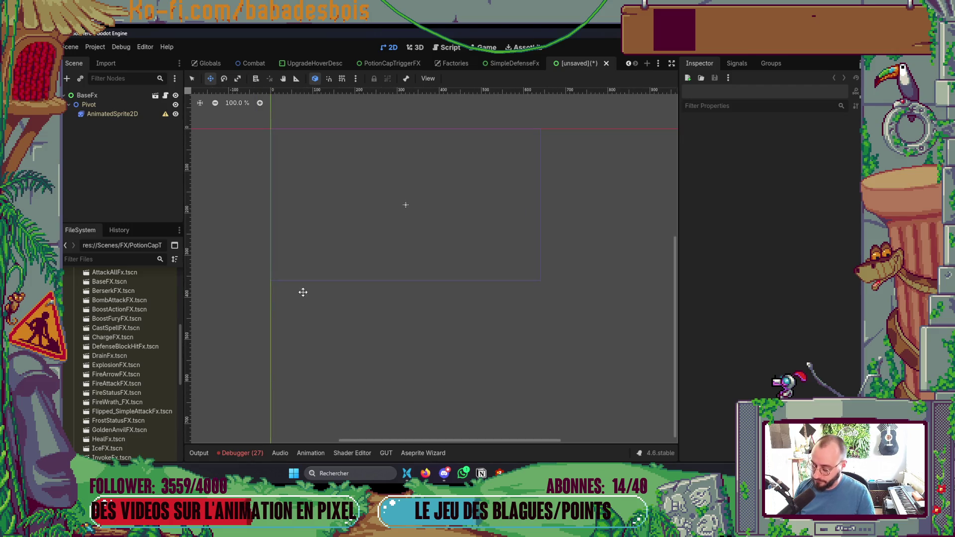
Rename the root node to SurpriseFx.
double_click(106, 95)
text(SFx)
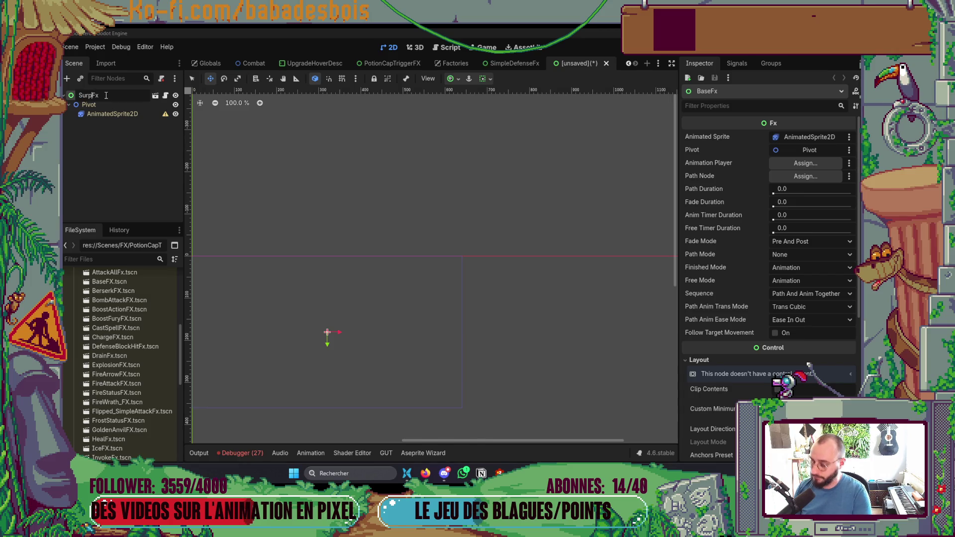
text(rise)
key(Return)
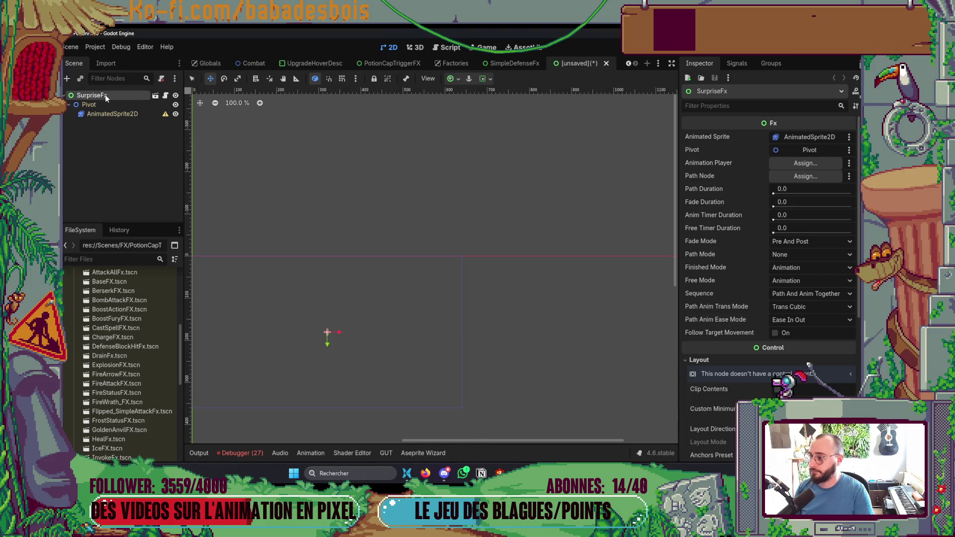
Save the scene as SurpriseFX.tscn.
key(ctrl+s)
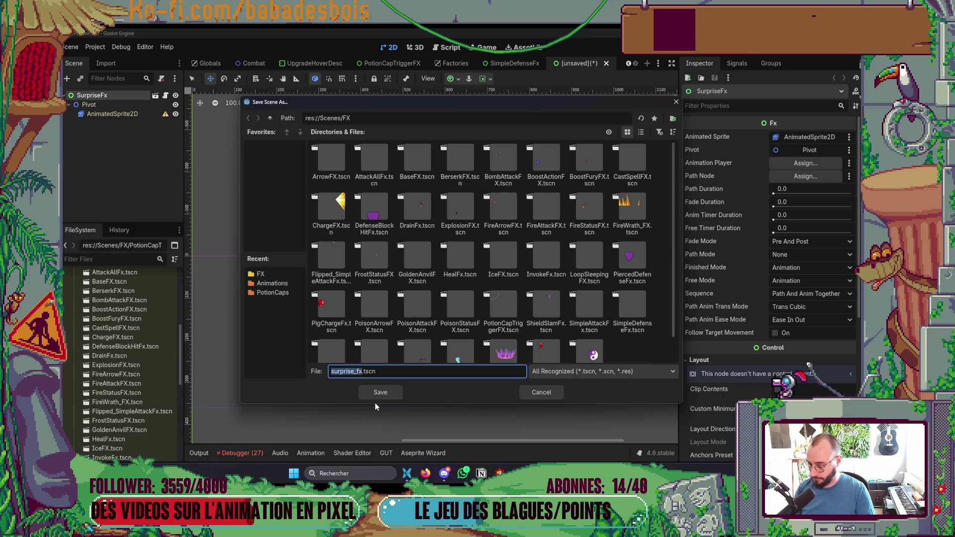
click(333, 371)
key(BackSpace)
text(S)
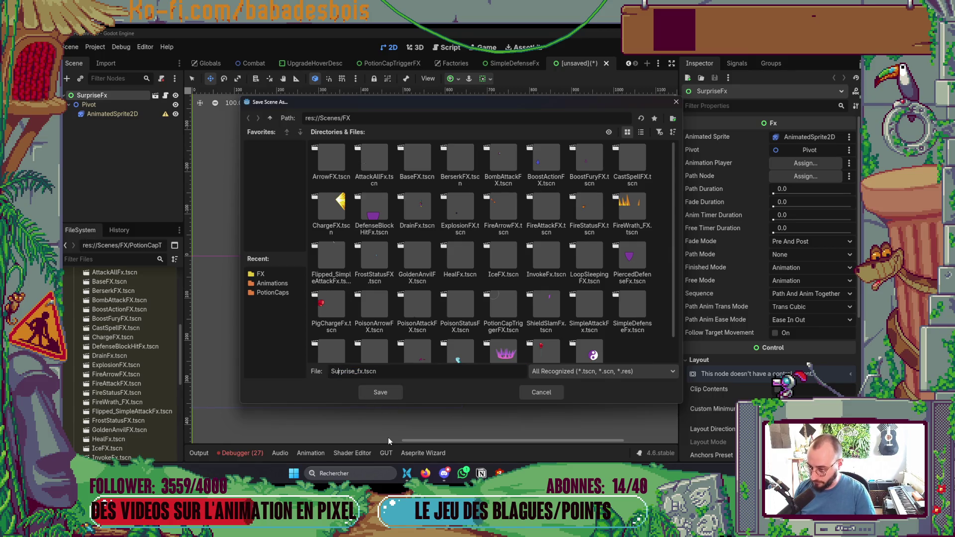
key(BackSpace)
key(BackSpace)
key(BackSpace)
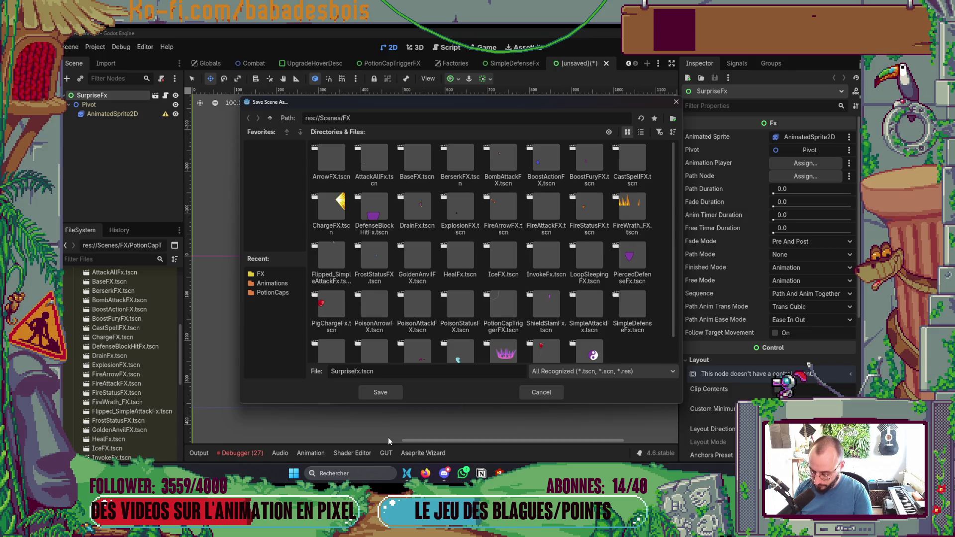
text(FX)
key(Return)
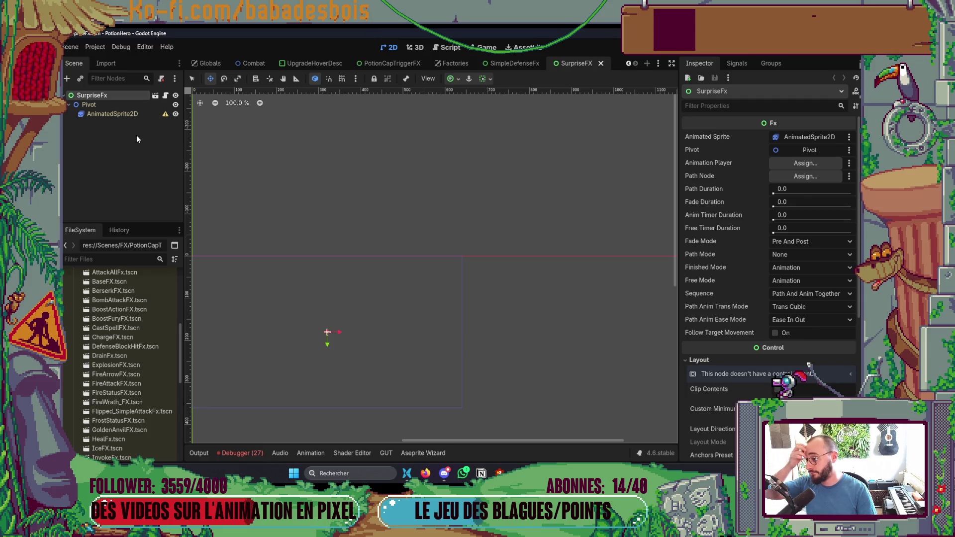
click(134, 115)
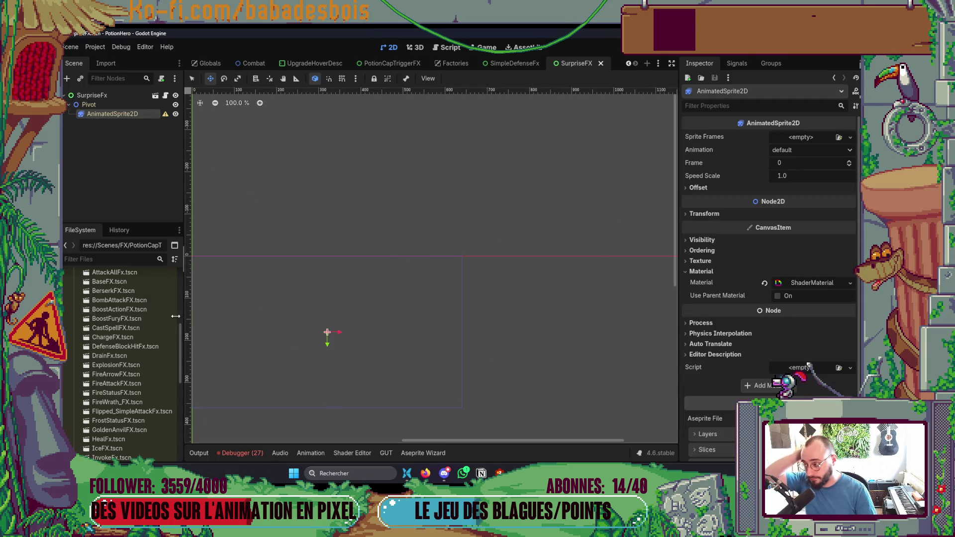
Assign SurpriseFX.res as the AnimatedSprite2D's Sprite Frames and save.
click(110, 259)
text(Surp)
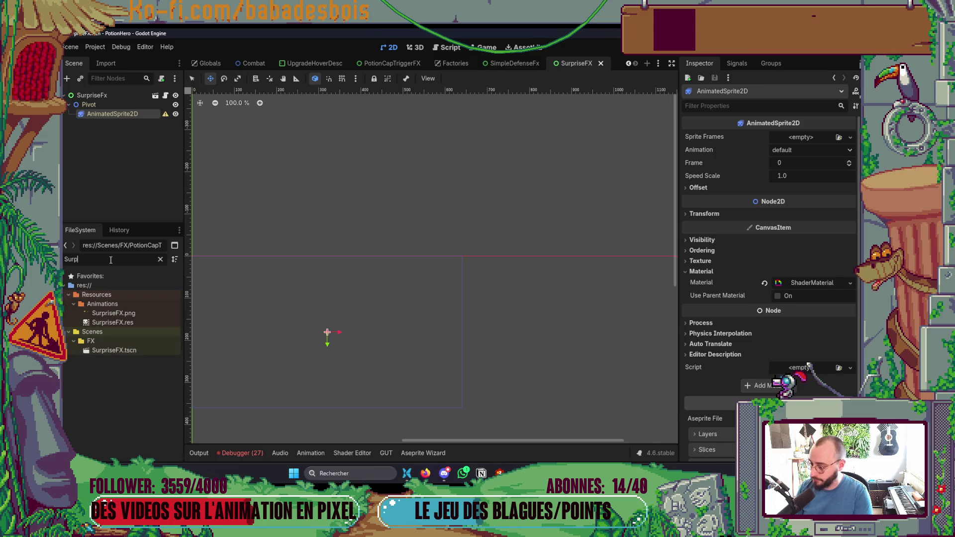
mouse_move(113, 322)
mouse_down()
mouse_move(640, 249)
mouse_move(816, 138)
mouse_up()
key(ctrl+s)
key(f)
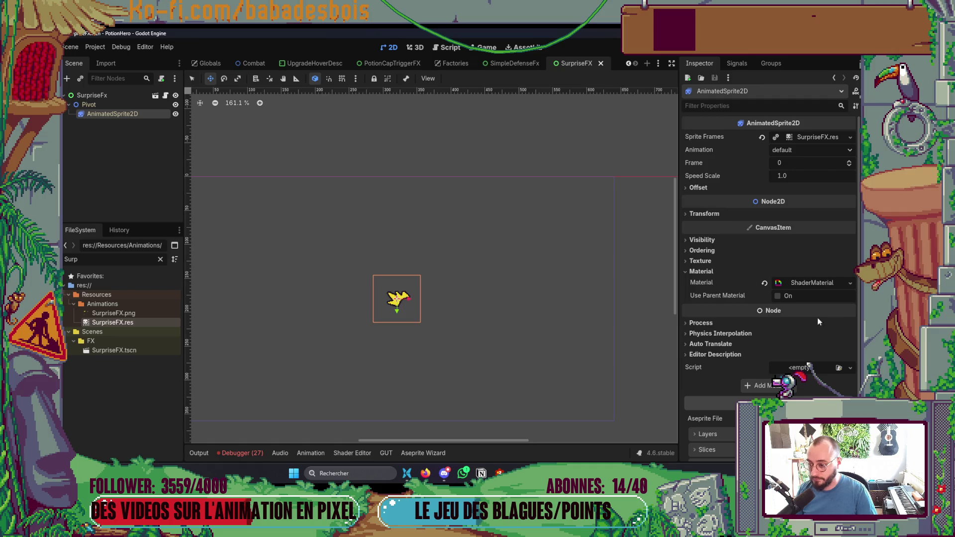
Expand the sprite's shader material to show the outline shader parameters.
click(812, 283)
click(724, 374)
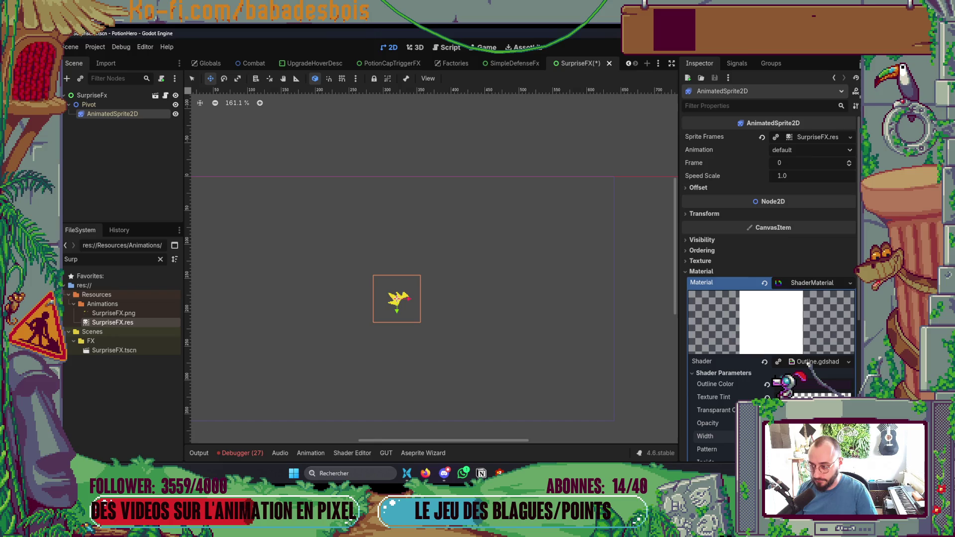
scroll(517, 313, down, 1)
scroll(516, 314, down, 2)
scroll(438, 299, up, 2)
Nudge the sprite into position with the arrow keys and save the scene.
key(Up)
key(Left)
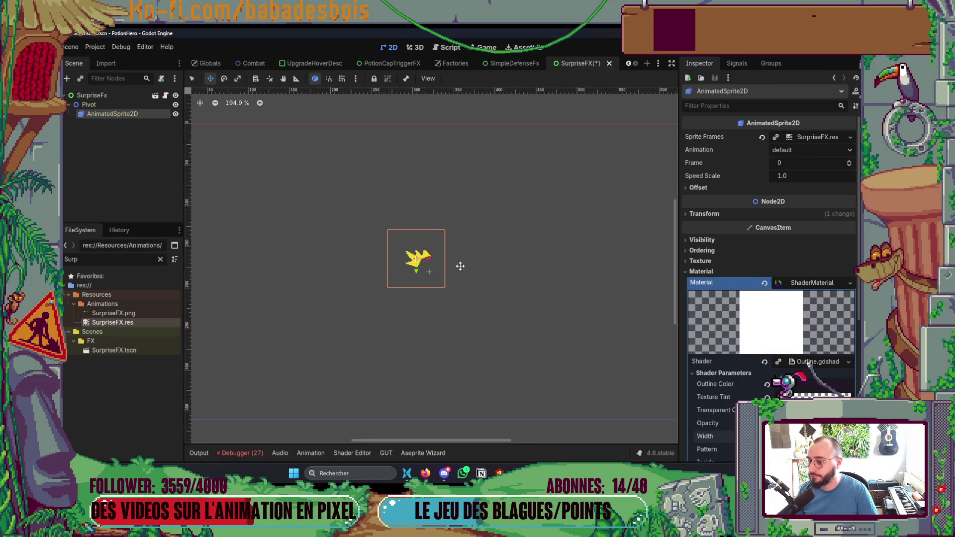
key(ctrl+s)
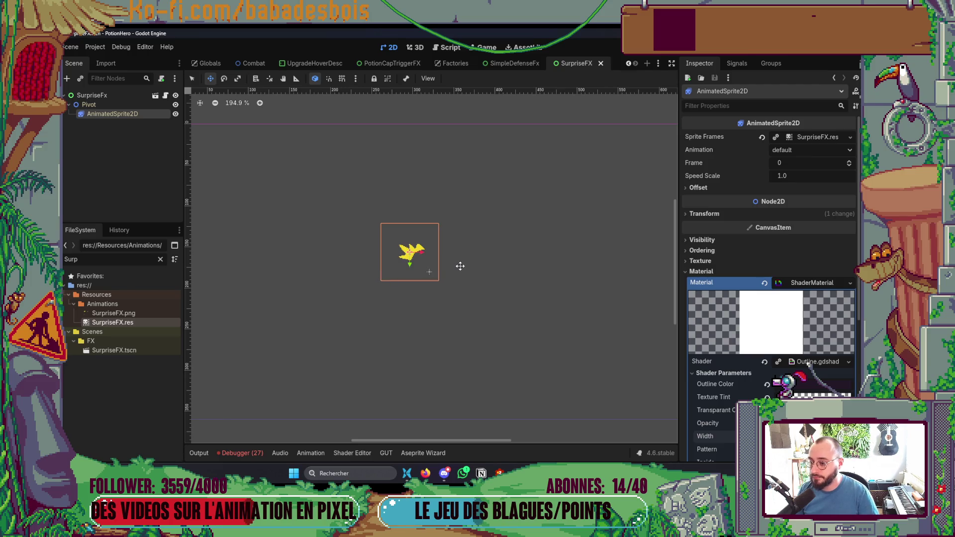
key(Up)
key(Left)
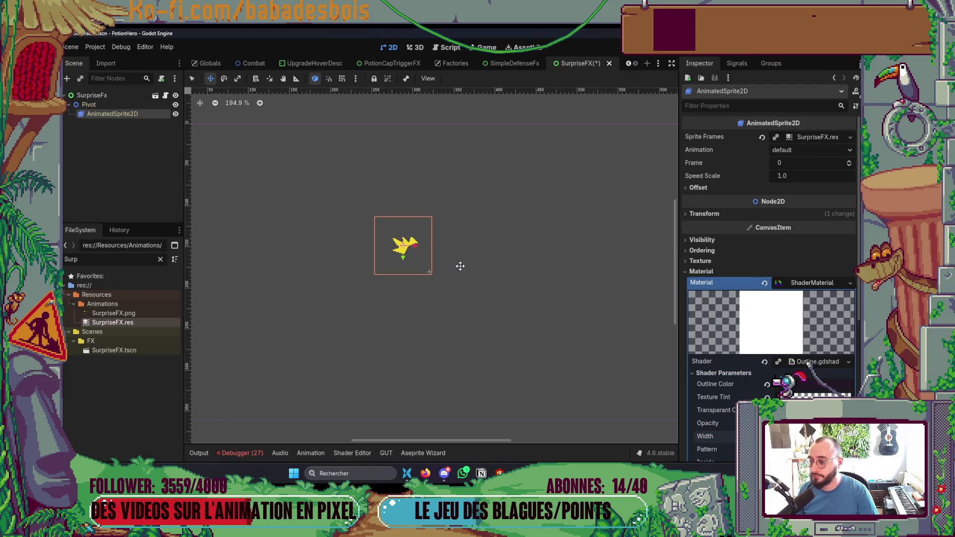
key(ctrl+z)
key(Down)
key(Right)
key(Down)
key(Right)
key(ctrl+s)
Give the SurpriseFx root a top alignment and top anchor preset.
click(99, 95)
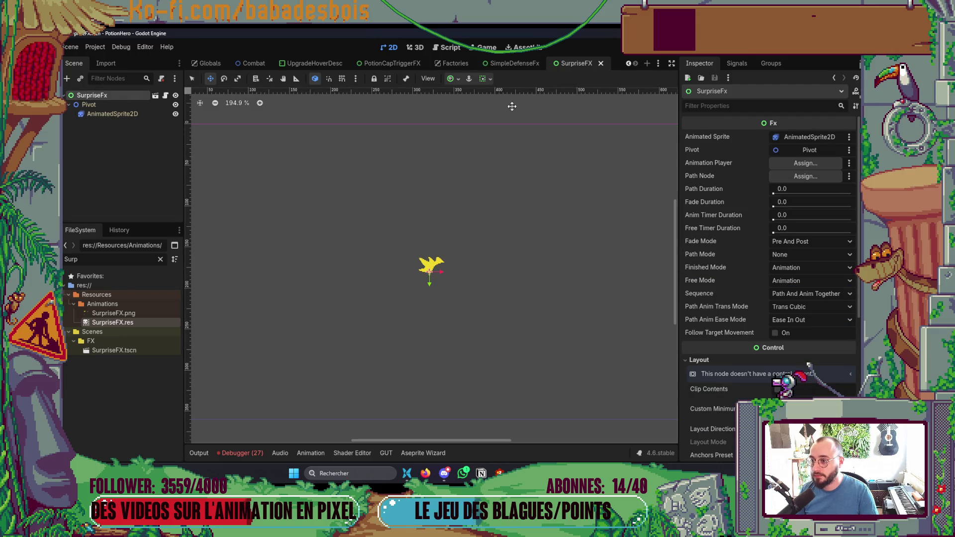
click(487, 78)
click(490, 163)
click(110, 98)
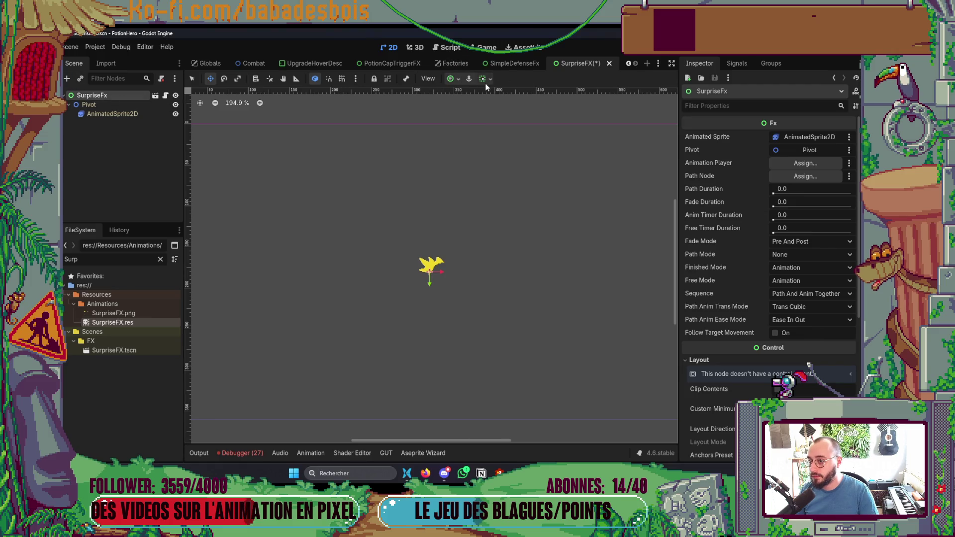
click(460, 81)
click(473, 113)
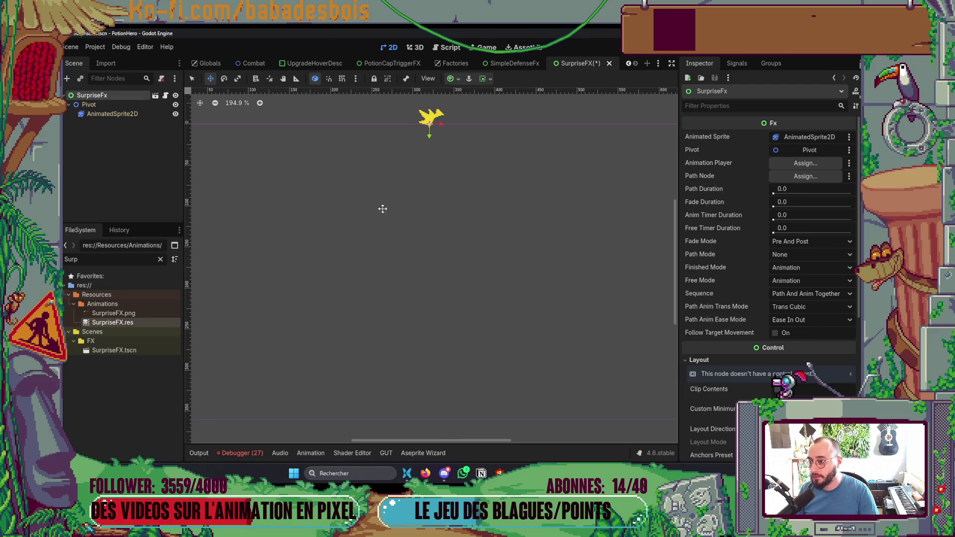
Move the animated sprite up and right of the origin at 100% zoom and save.
click(140, 113)
key(f)
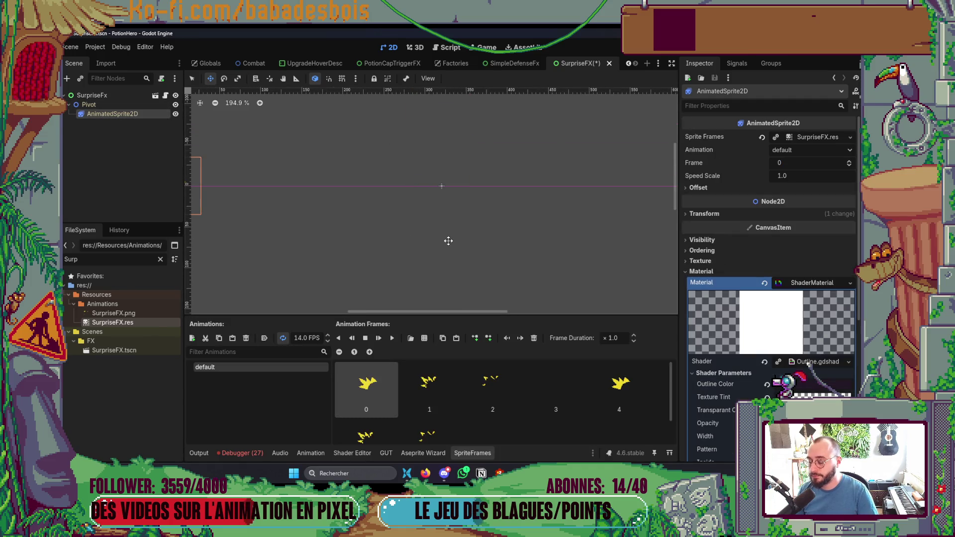
key(ctrl+0)
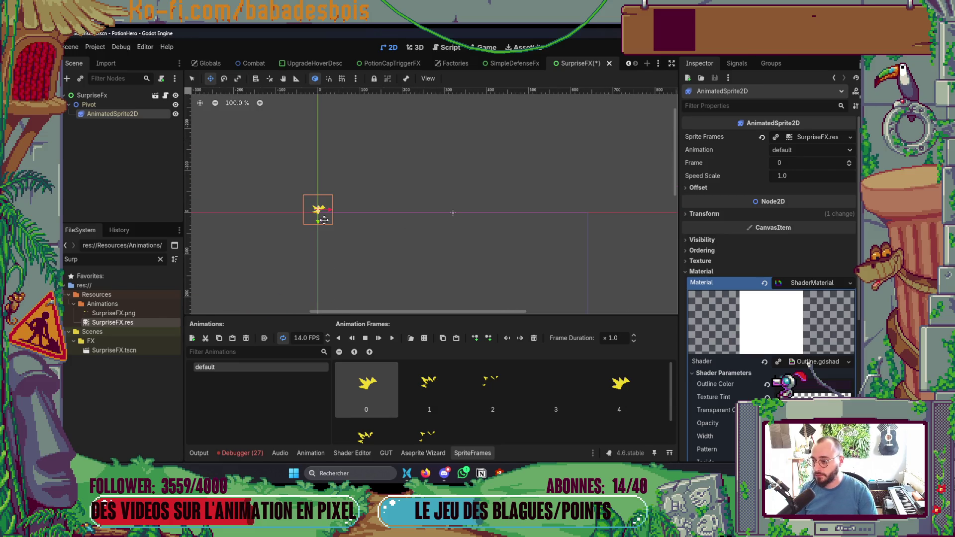
mouse_move(316, 219)
mouse_down()
mouse_move(452, 189)
mouse_move(438, 201)
mouse_up()
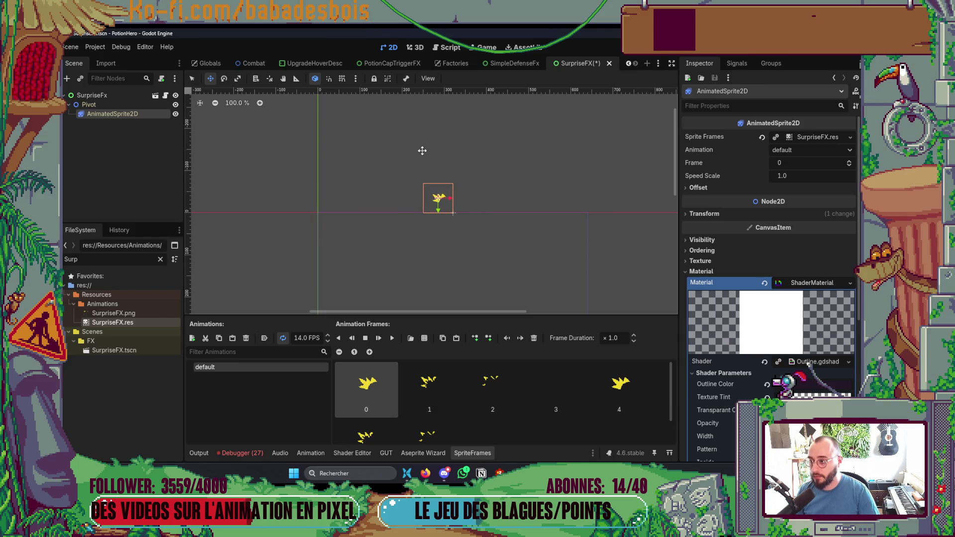
click(192, 78)
scroll(397, 177, up, 1)
key(ctrl+s)
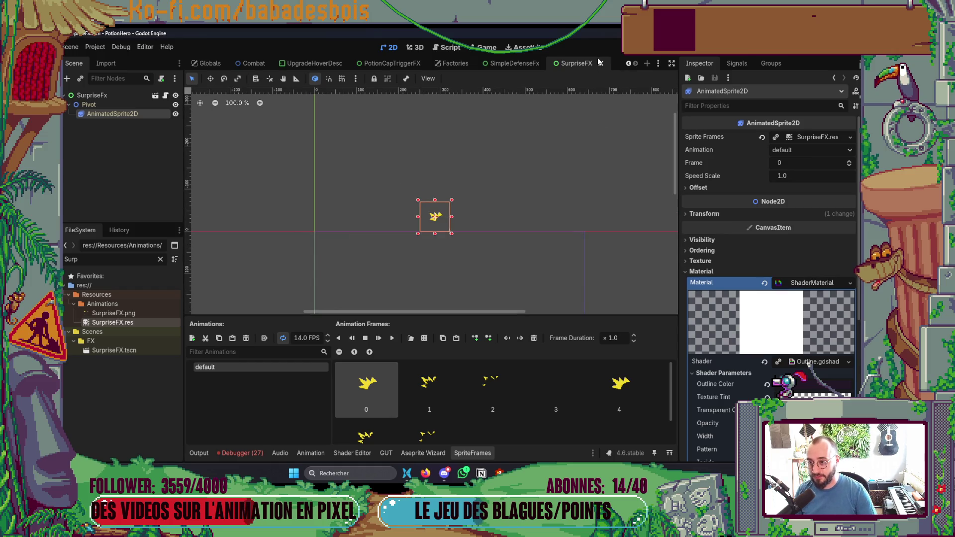
Turn off the surprise animation's looping, save, and close the SurpriseFX and SimpleDefenseFx tabs.
click(284, 341)
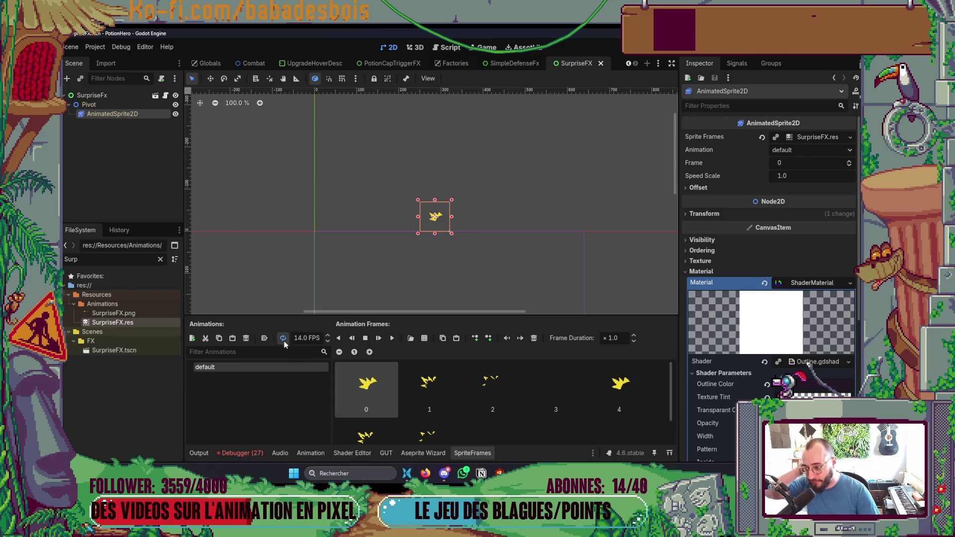
scroll(409, 289, down, 1)
scroll(409, 290, left, 1)
key(ctrl+s)
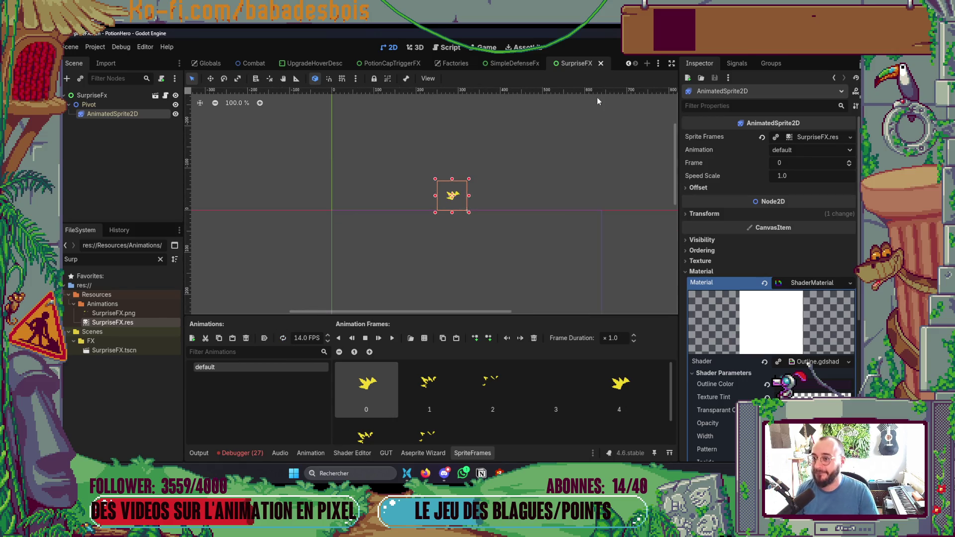
click(600, 64)
click(557, 64)
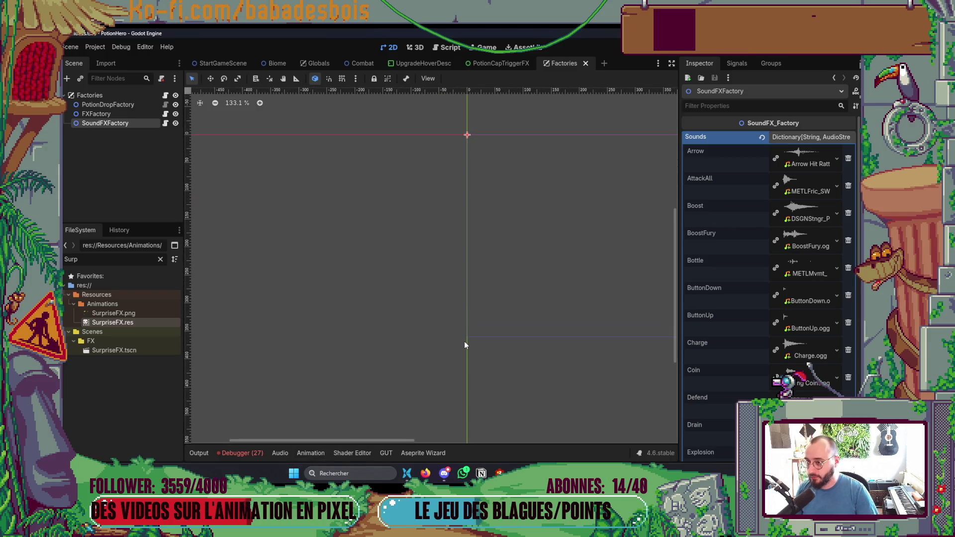
Open Shy_PassiveData.tres and give its Effect Trigger Animation a new ActorStatusAnimation.
click(160, 260)
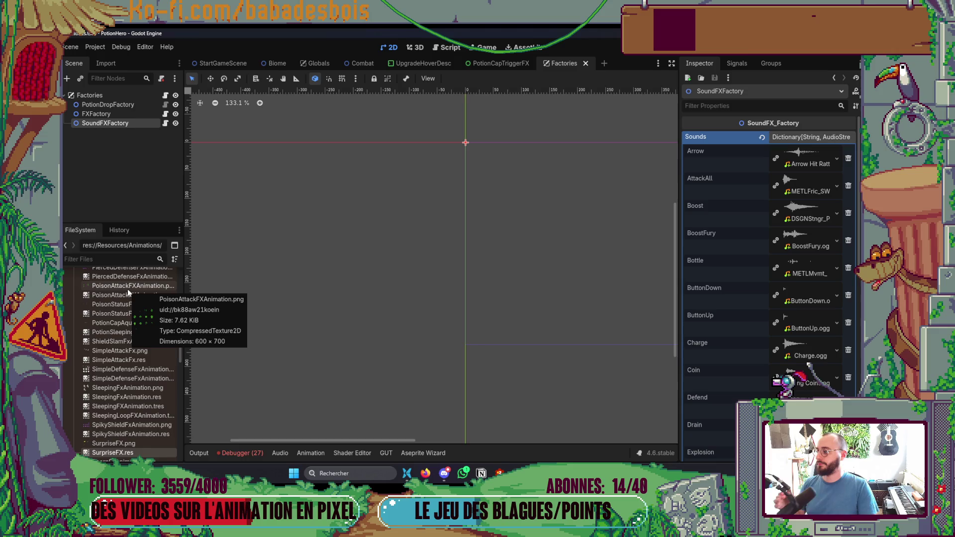
text(Shy)
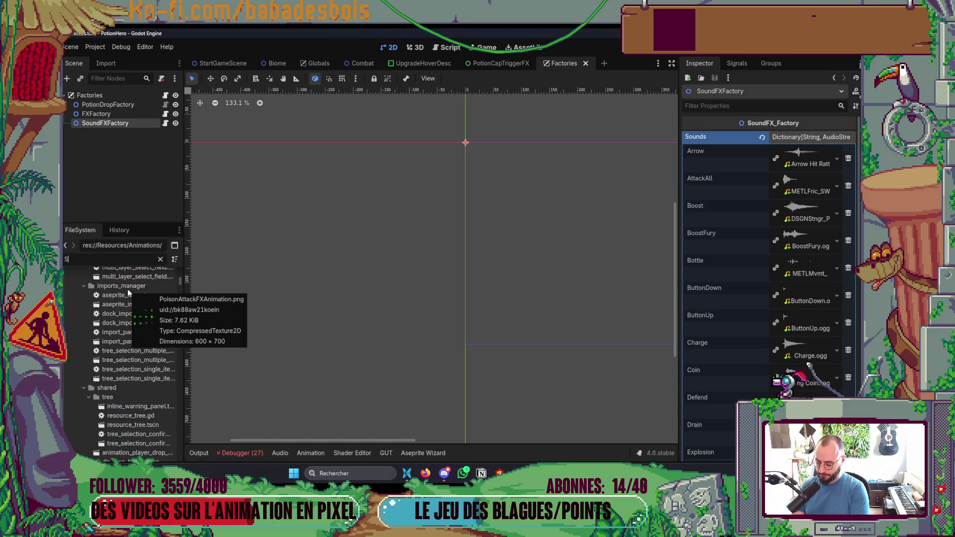
double_click(144, 322)
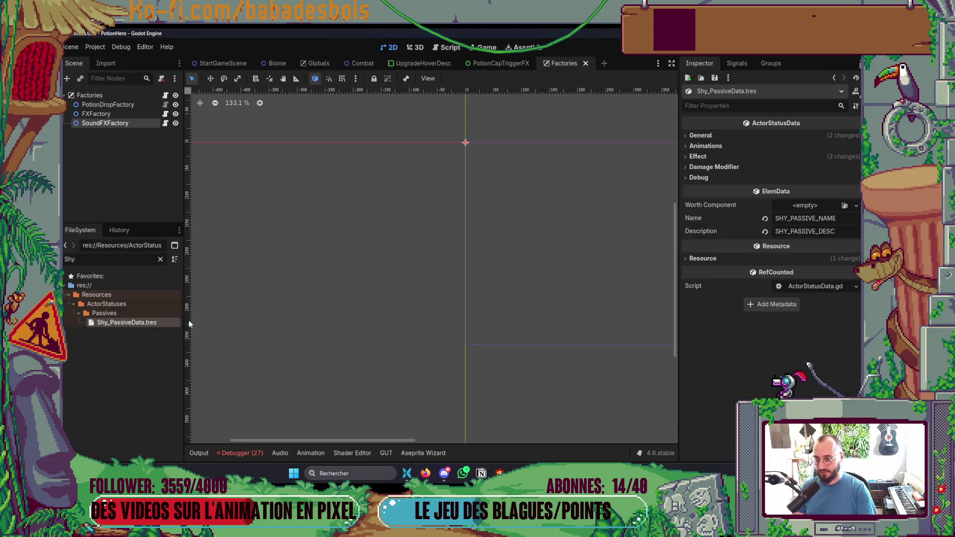
click(725, 146)
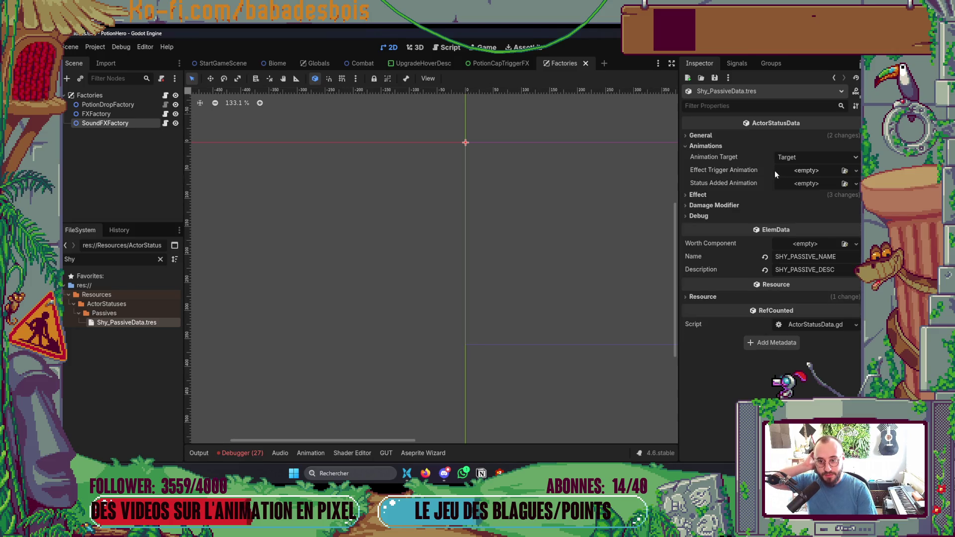
click(811, 172)
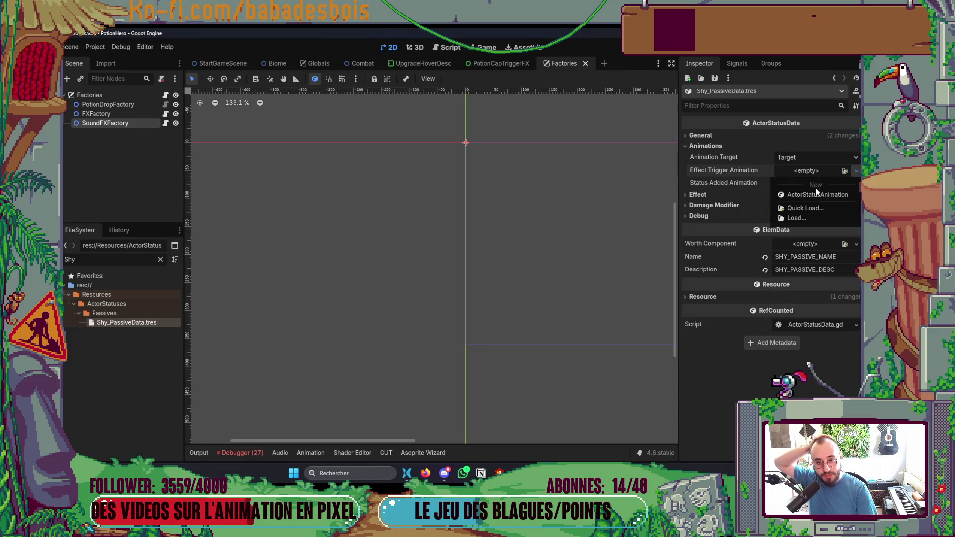
click(817, 195)
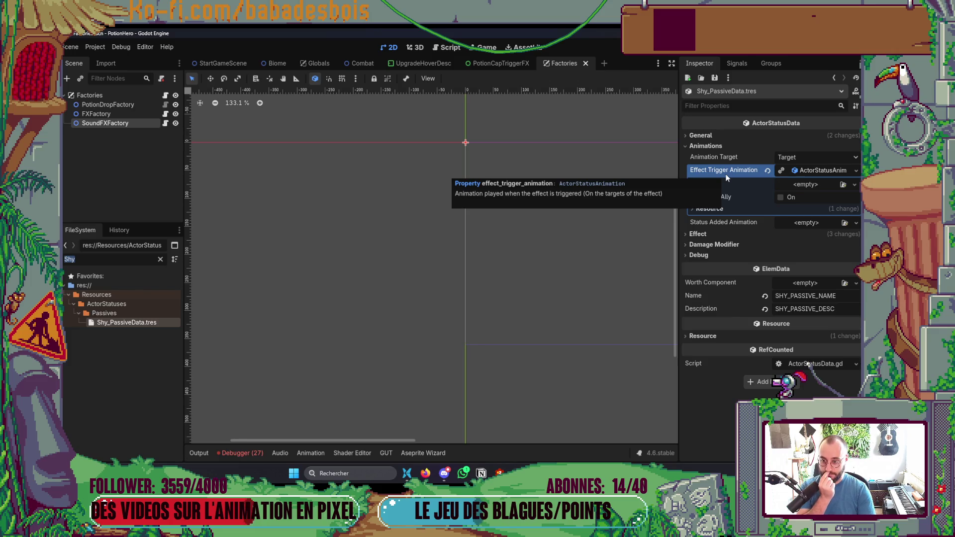
Filter the FileSystem for 'Surp' and assign SurpriseFX.tscn as the animation's Status Fx.
scroll(450, 280, up, 1)
scroll(450, 279, right, 1)
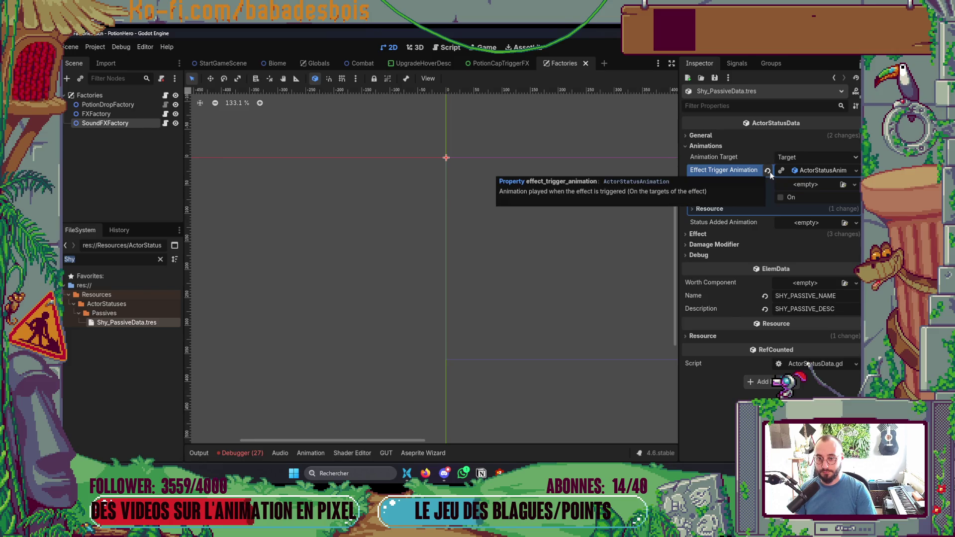
click(106, 258)
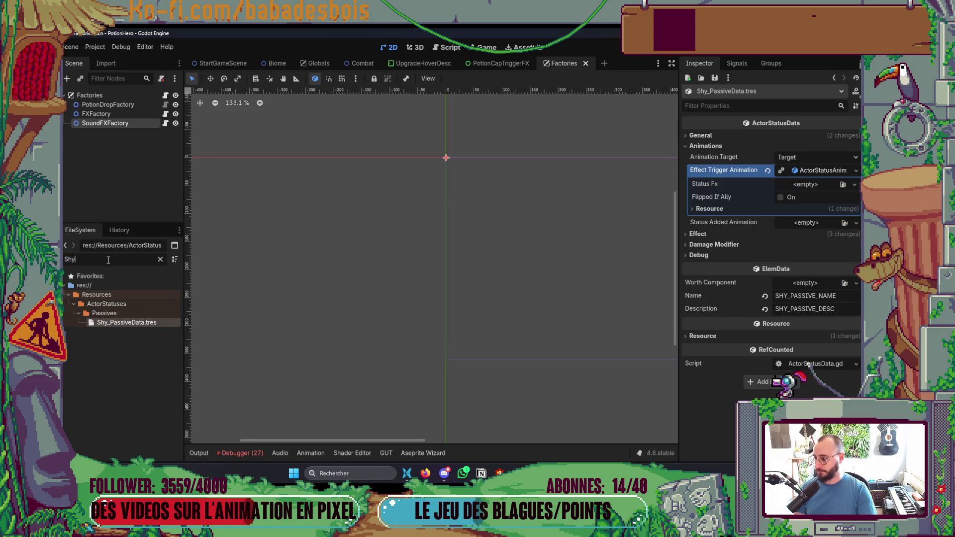
key(BackSpace)
key(BackSpace)
key(BackSpace)
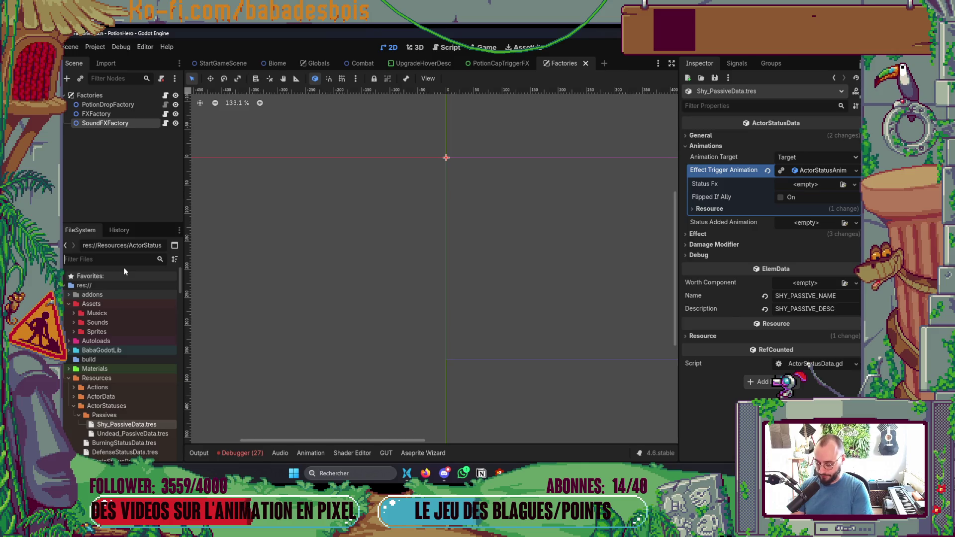
text(Supr)
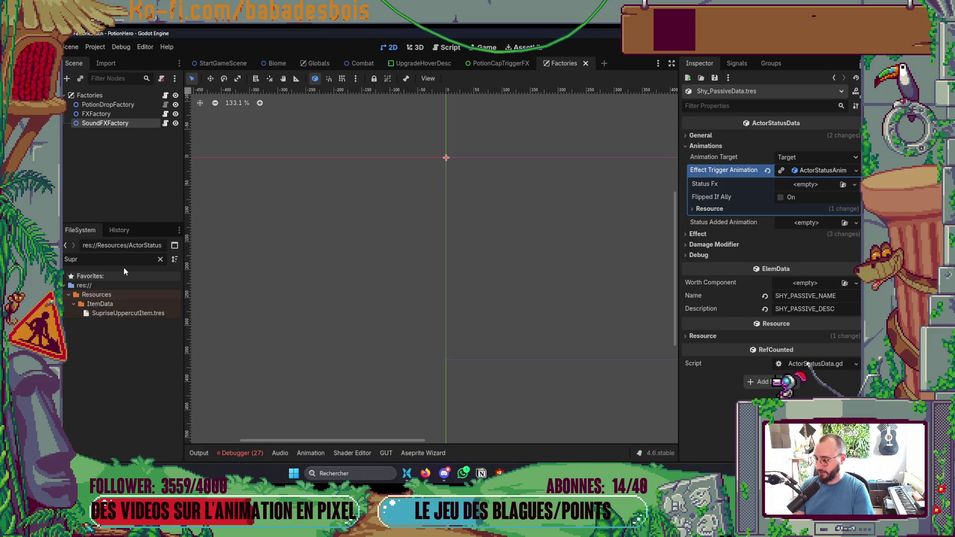
key(BackSpace)
key(BackSpace)
text(rp)
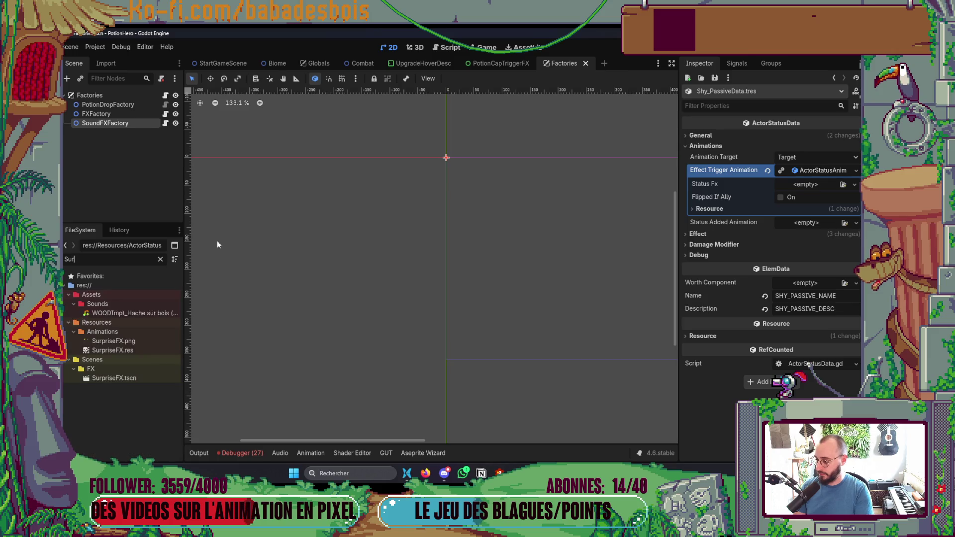
drag(102, 350, 807, 184)
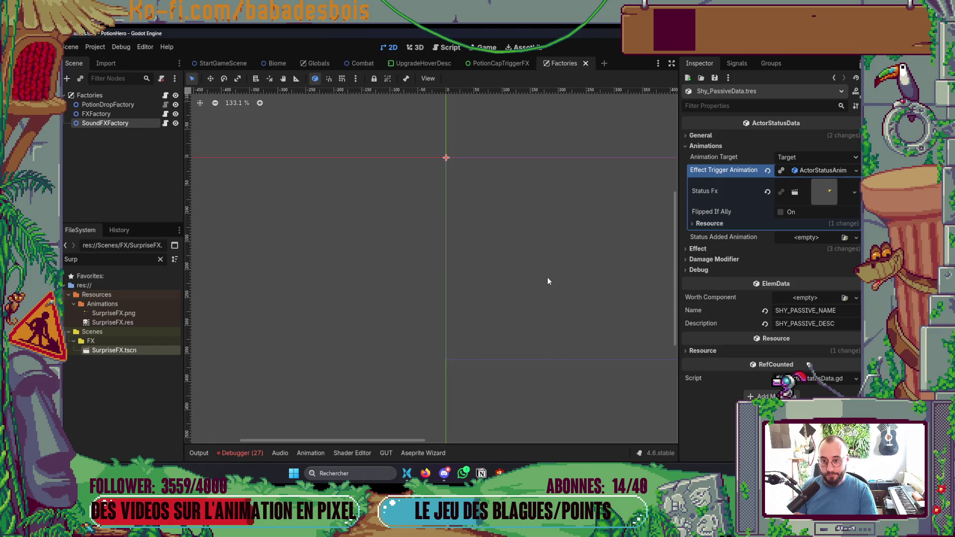
key(ctrl+0)
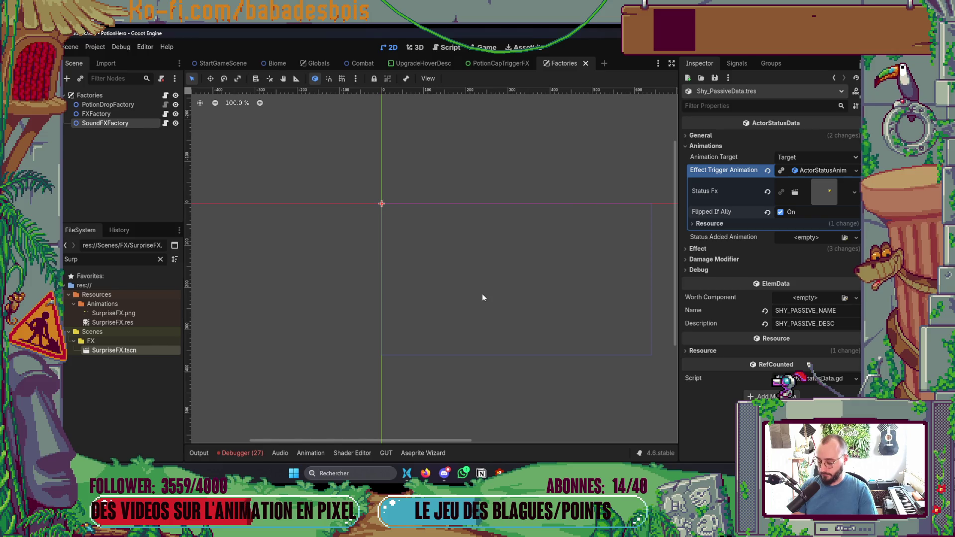
Open DemoRunData1 and browse the Enemies Pools Template entries under key 1, including the two-Berserker pool.
text(RunData)
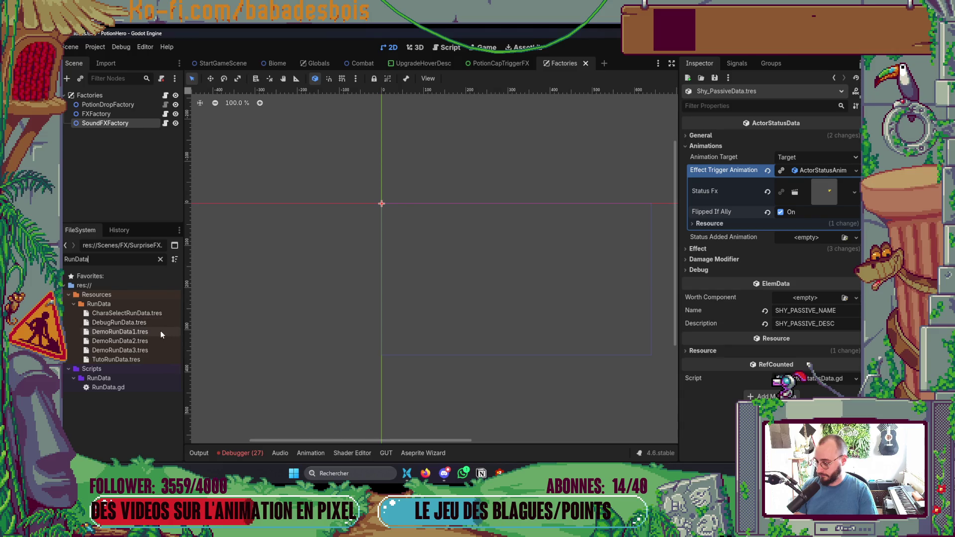
click(154, 331)
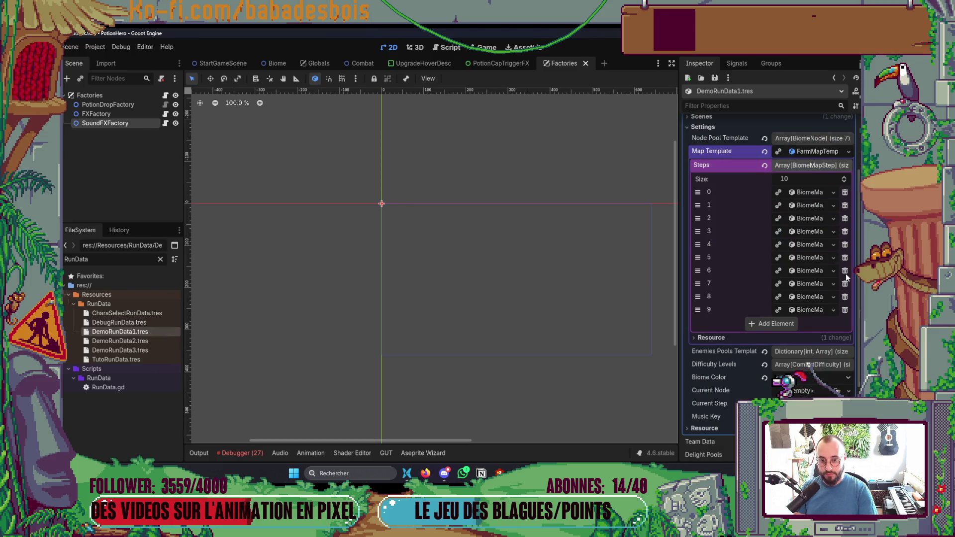
click(819, 166)
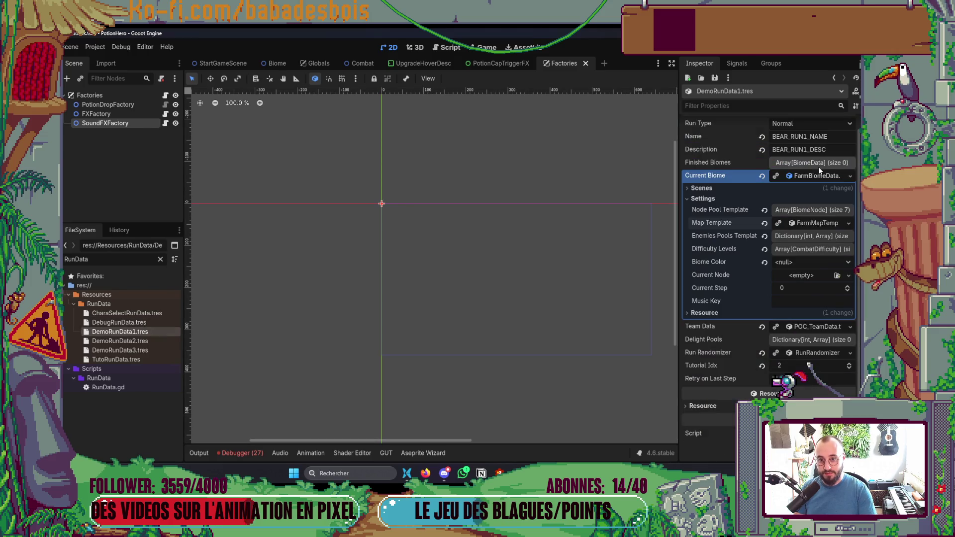
click(803, 237)
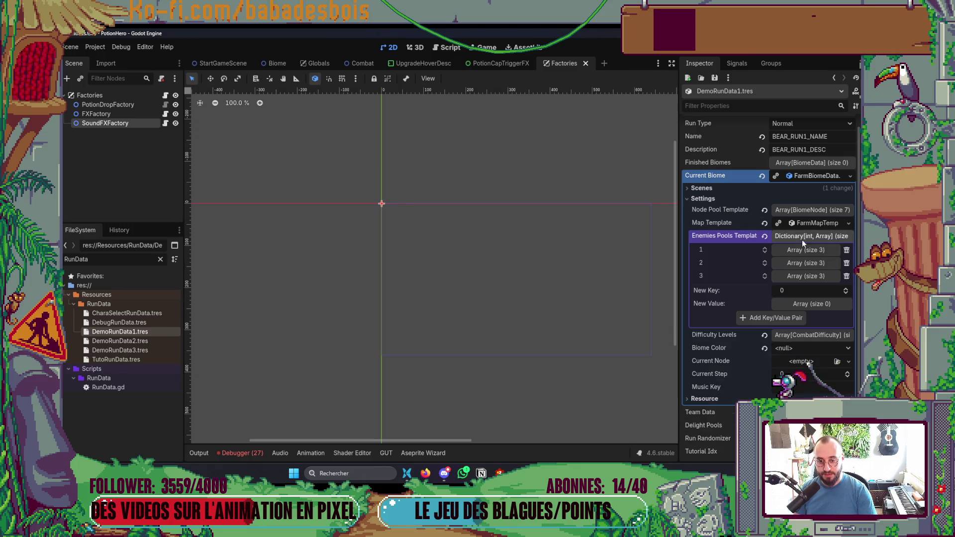
click(802, 252)
click(798, 276)
click(798, 279)
click(798, 290)
click(797, 290)
click(796, 304)
click(796, 304)
click(814, 252)
click(816, 237)
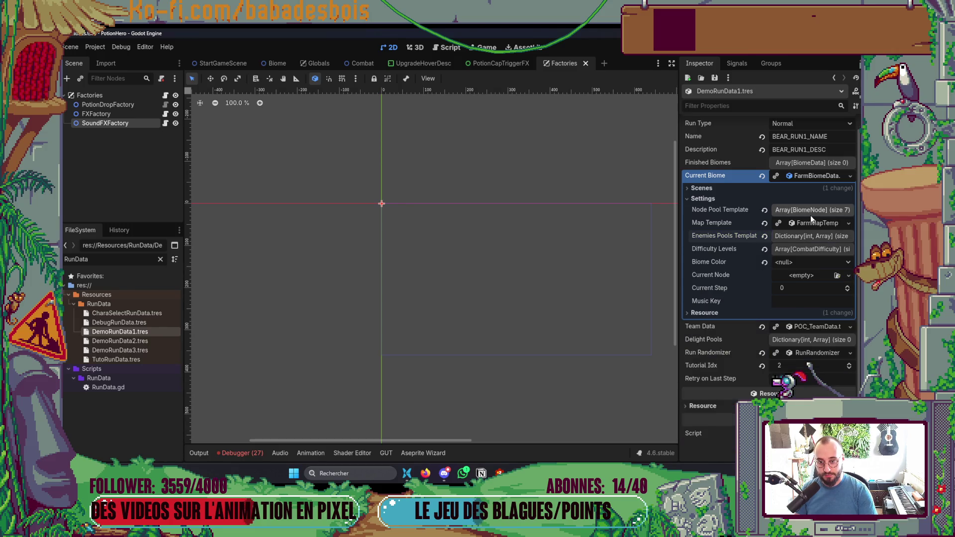
Inspect the Combat_B node in the Node Pool Template list.
click(810, 211)
click(808, 238)
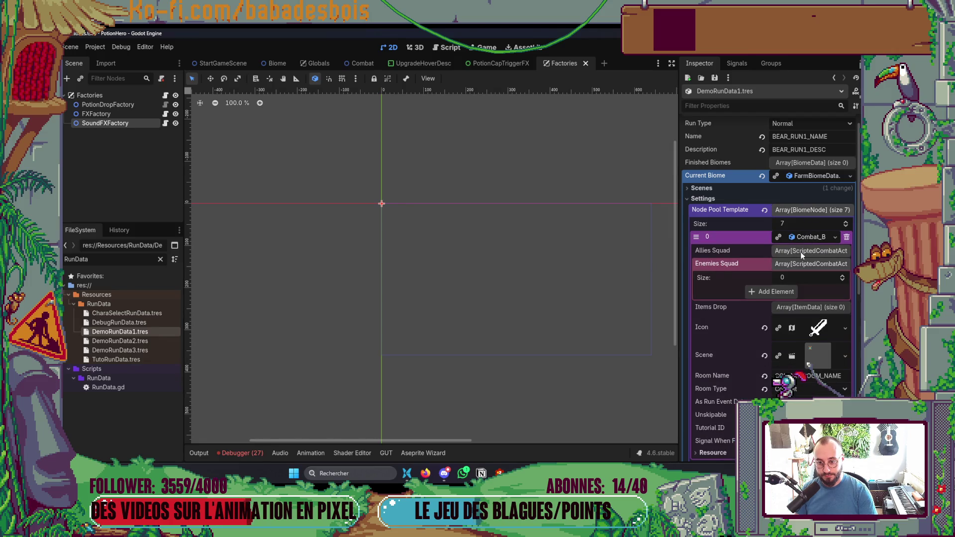
click(806, 237)
click(808, 209)
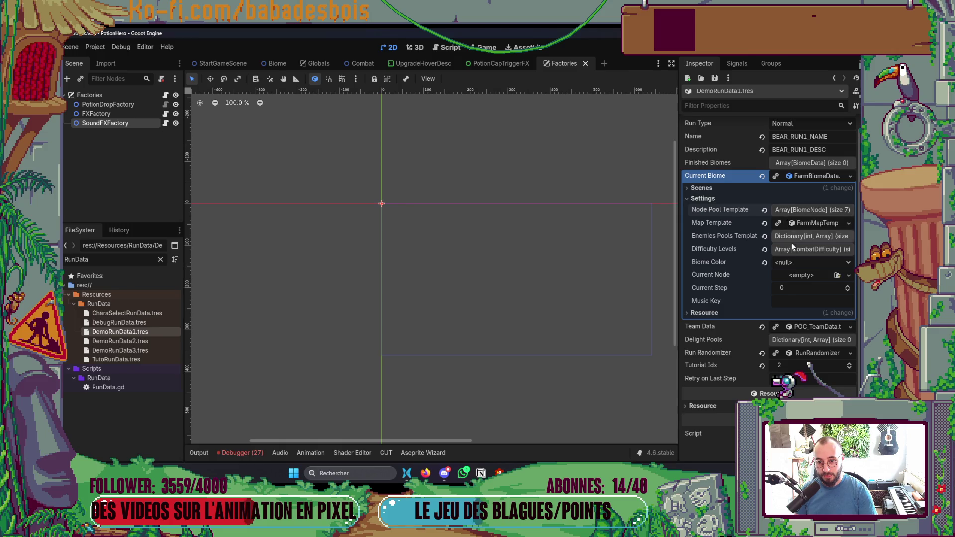
Expand Map Template > Steps > 0 > Nodes > 0 down to the Combat node's Enemies Squad.
click(808, 223)
click(801, 265)
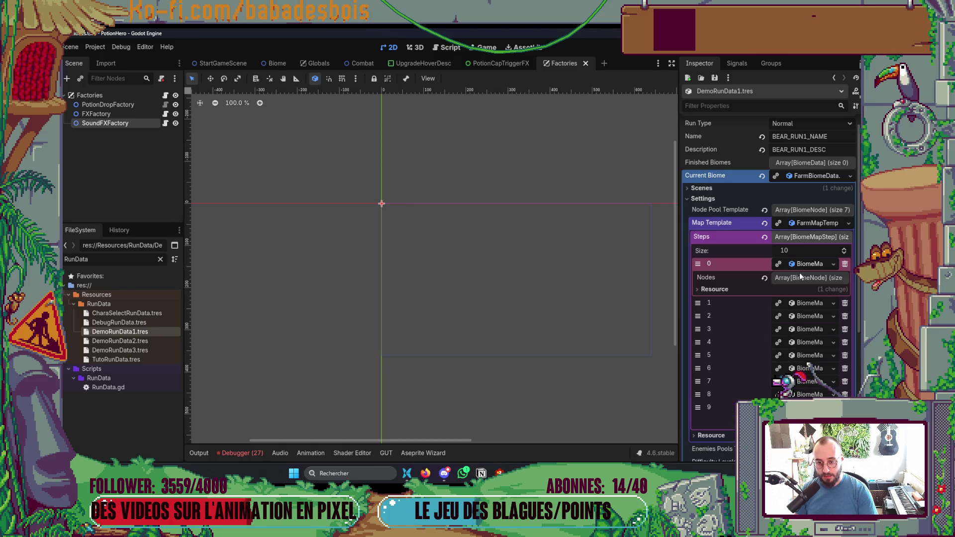
click(798, 279)
click(807, 305)
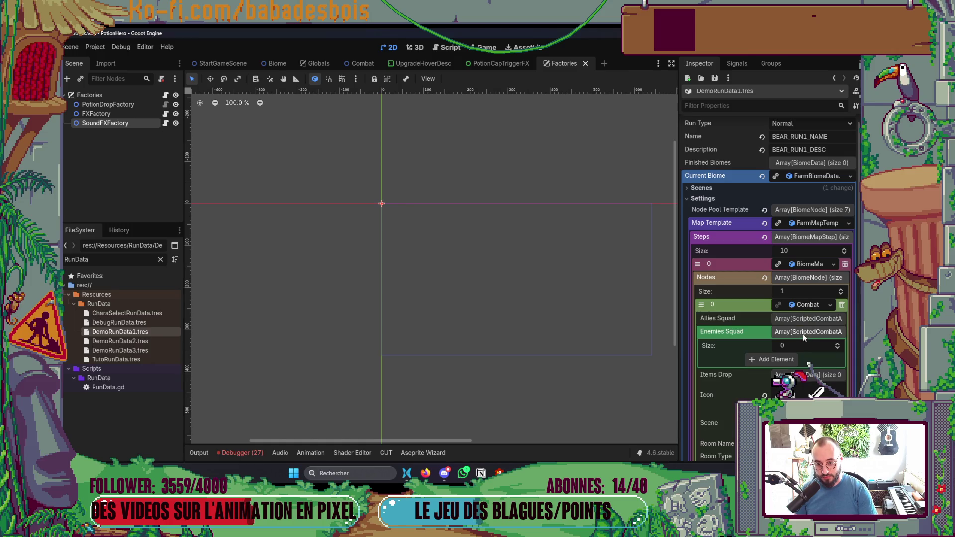
click(803, 335)
click(808, 294)
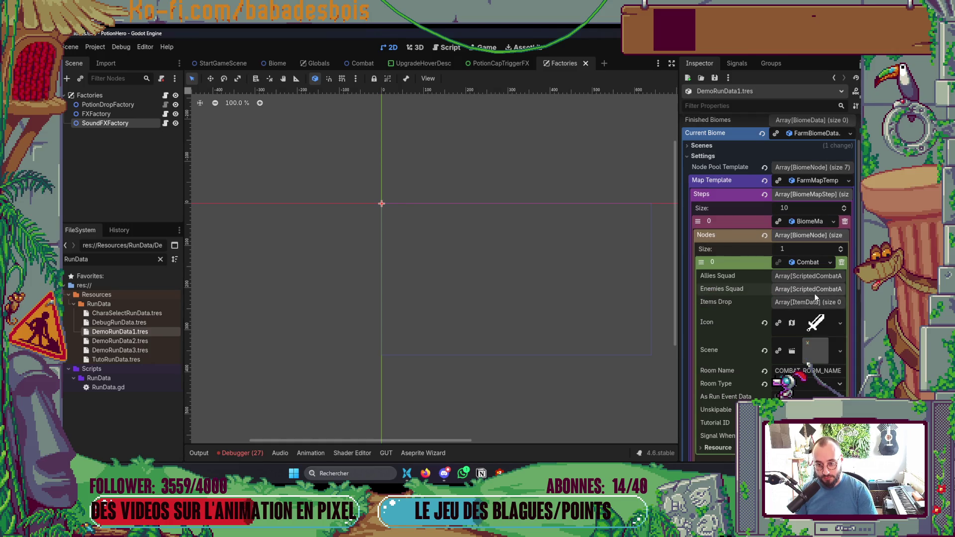
click(815, 294)
Resize the Enemies Squad to 2 with a new scripted combat actor in each slot.
click(837, 301)
click(837, 301)
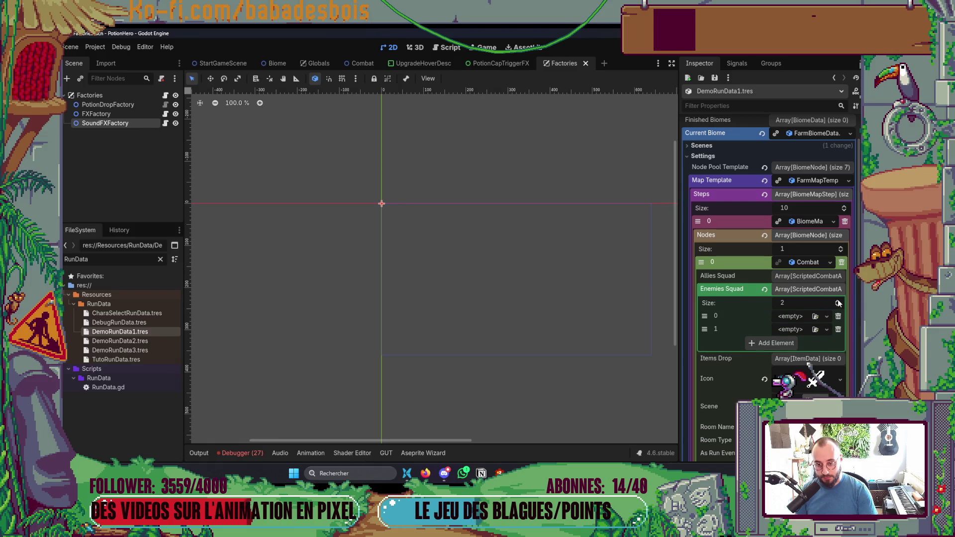
click(796, 321)
click(805, 342)
click(802, 330)
click(802, 355)
Assign LightningRodPigActor.tres as the first enemy's actor.
click(804, 320)
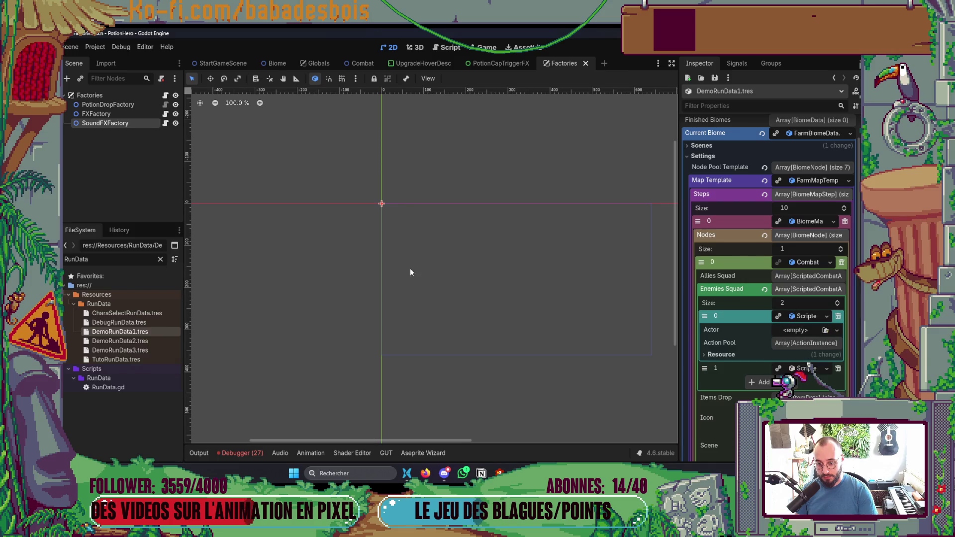
text(PiG)
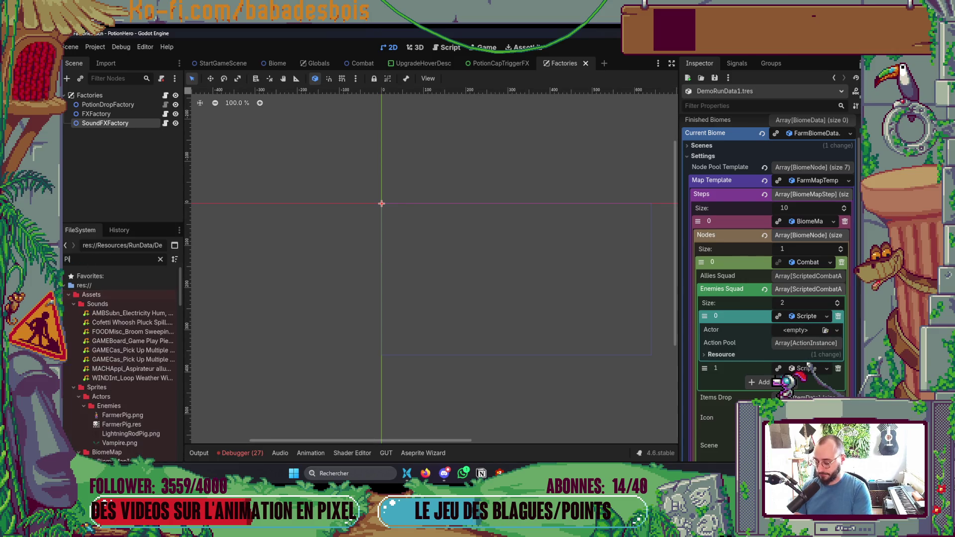
key(BackSpace)
text(g)
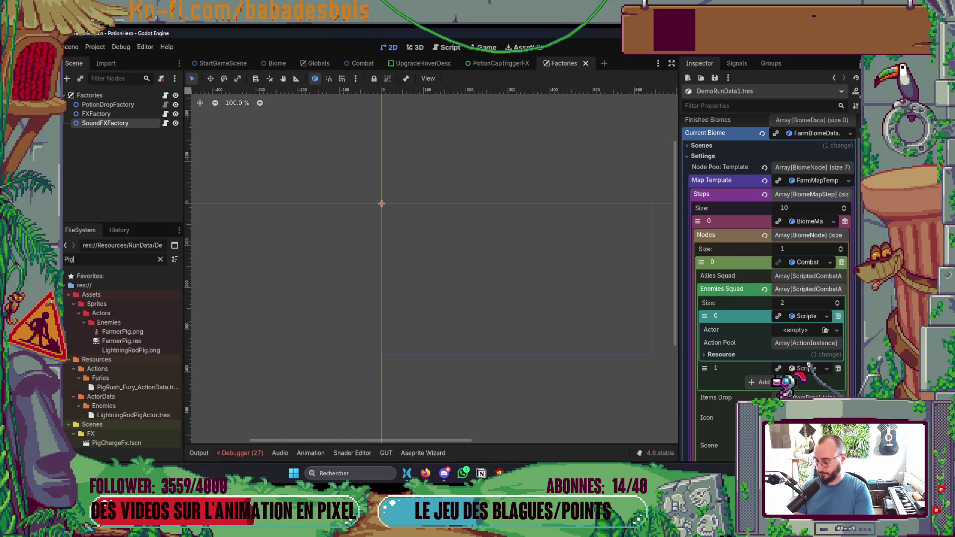
drag(147, 417, 741, 354)
click(809, 317)
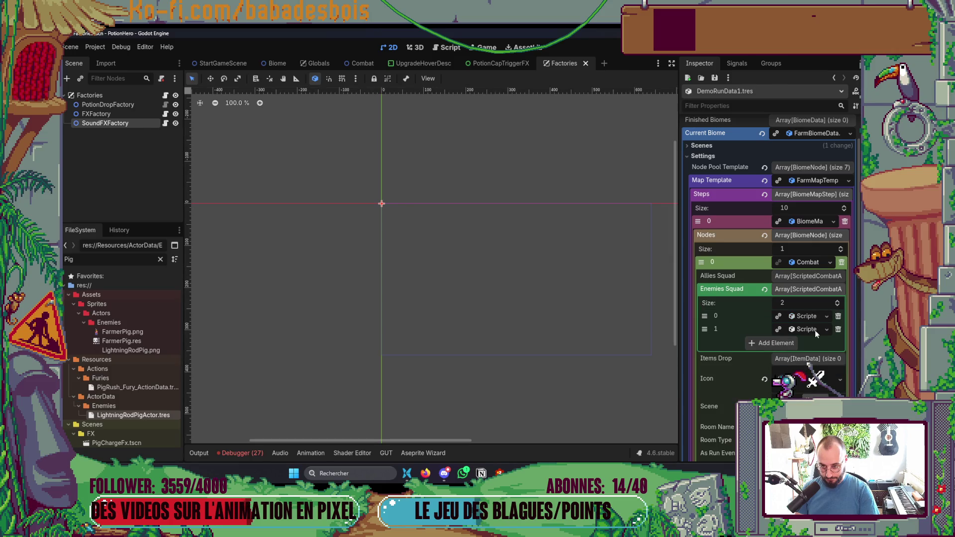
Assign BerserkerPeaActor.tres as the second enemy's actor, then save and run the game.
click(815, 329)
key(BackSpace)
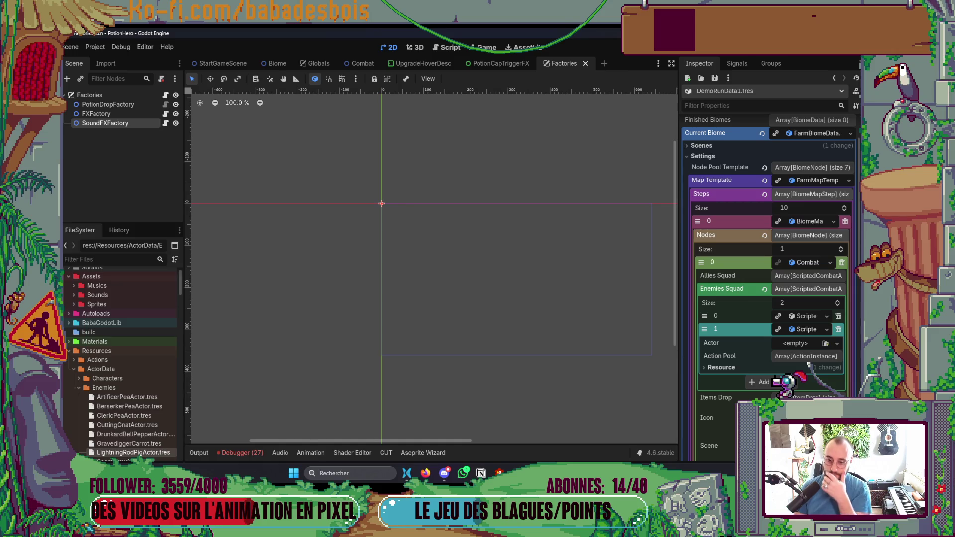
text(berse)
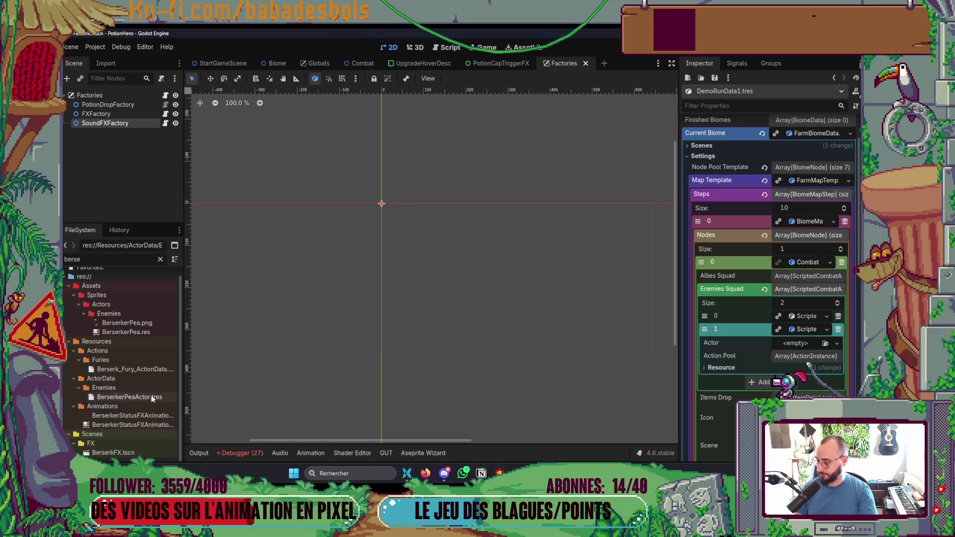
drag(148, 396, 785, 356)
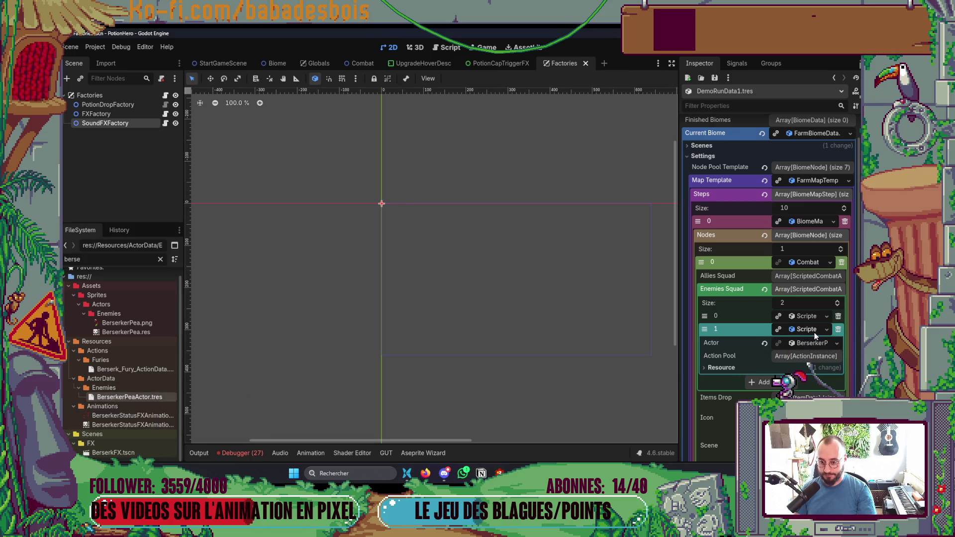
key(F5)
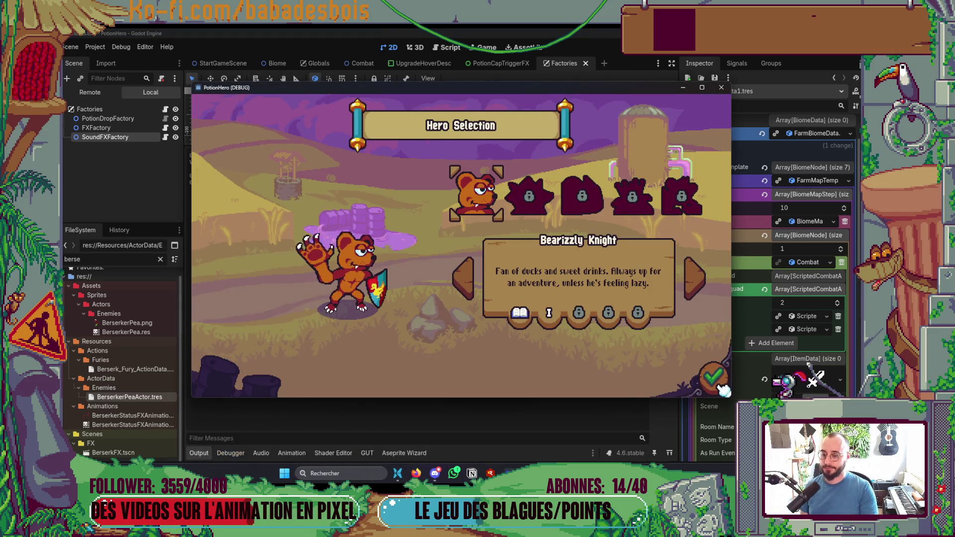
Restart the game and make its window fullscreen.
click(714, 378)
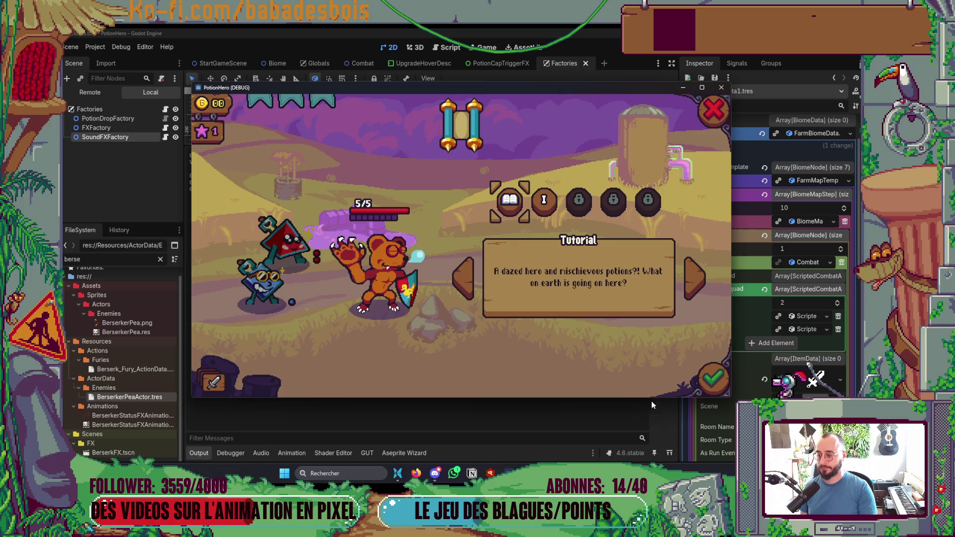
key(F11)
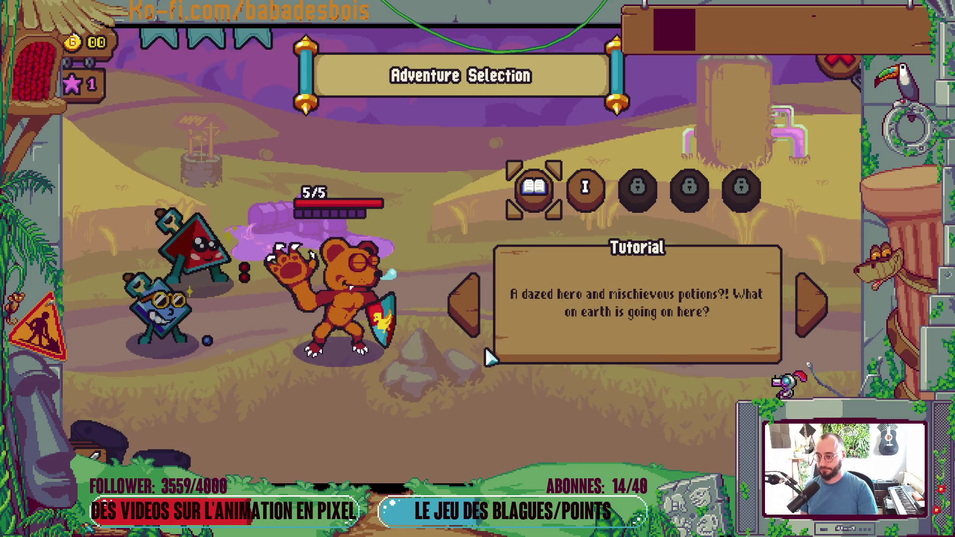
key(alt+F4)
key(F5)
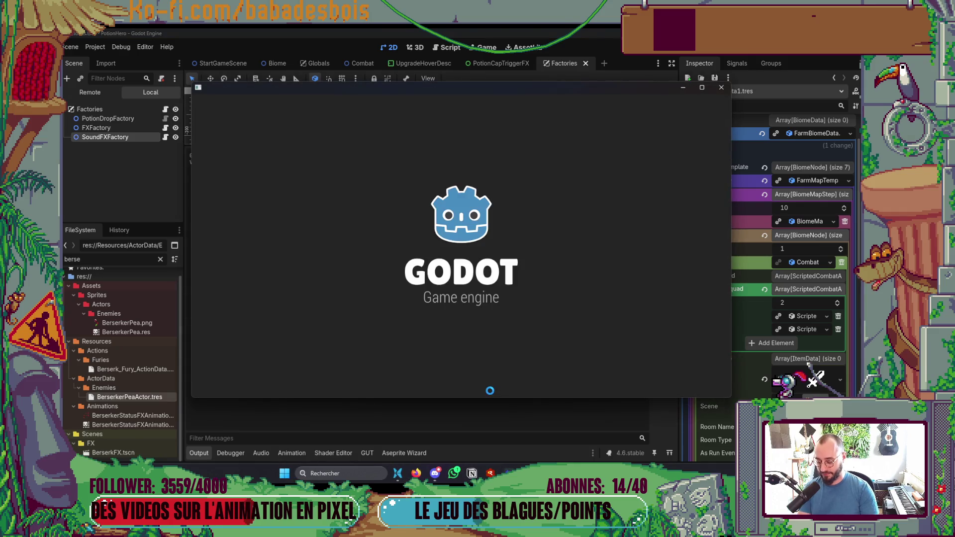
key(F11)
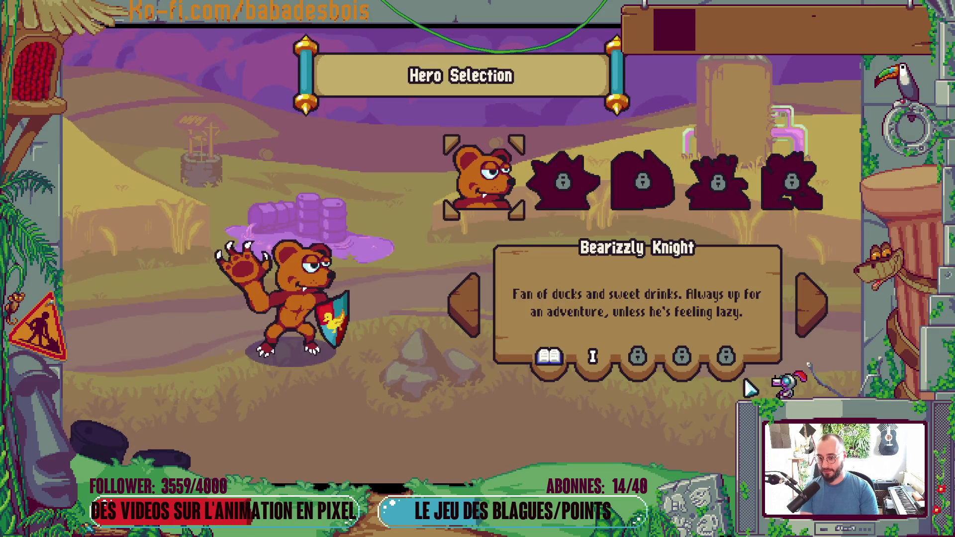
Pick adventure I, The Bear's Awakening, skip the tutorial dialog, and enter the first farm battle.
key(Return)
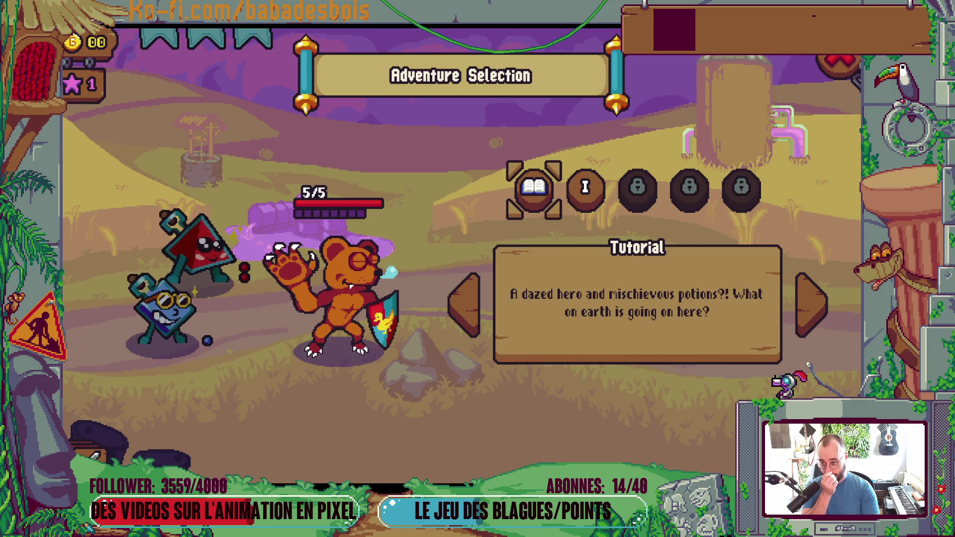
click(597, 190)
click(597, 190)
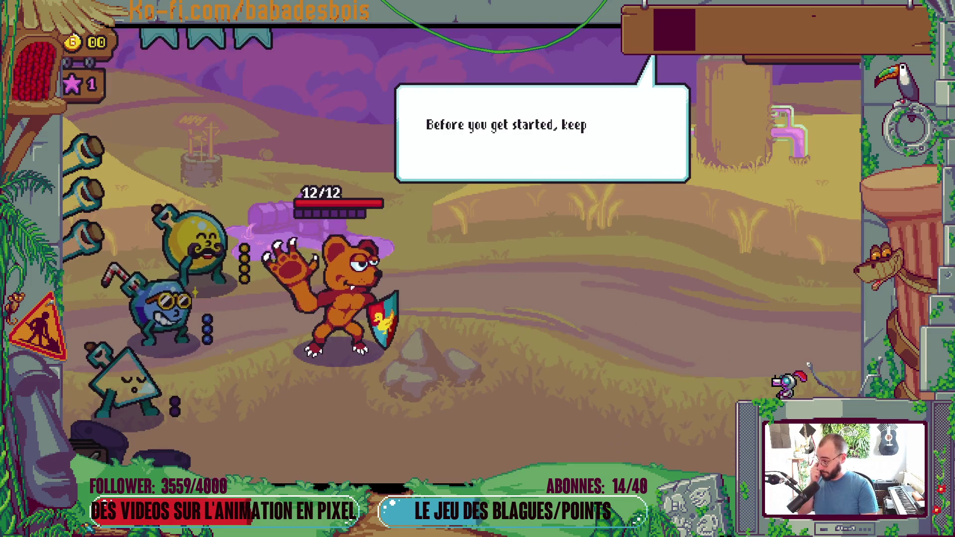
key(Return)
key(Return)
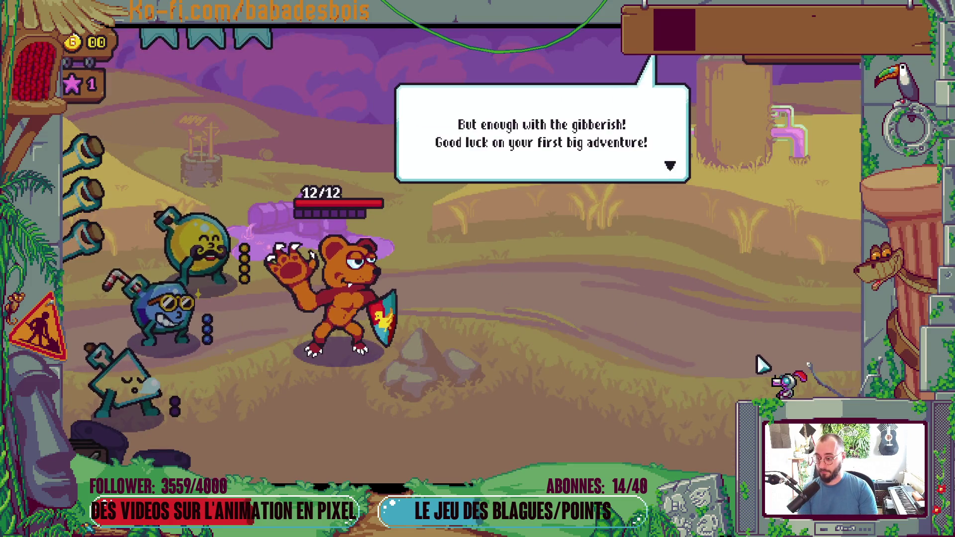
key(Return)
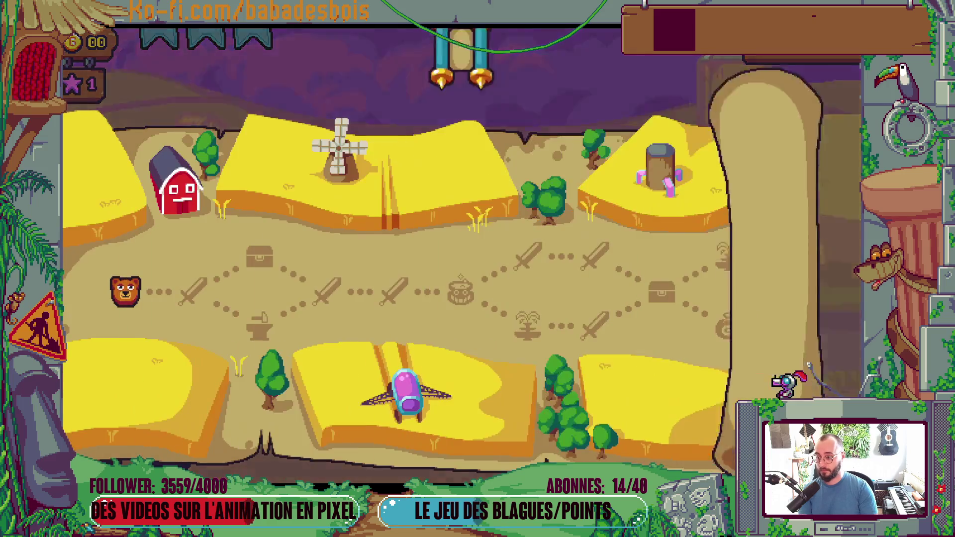
click(225, 292)
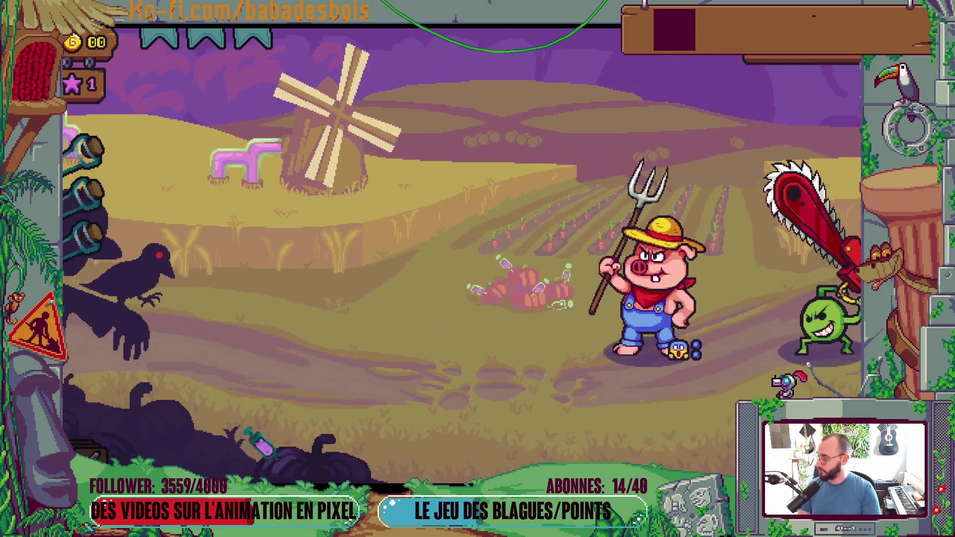
key(alt+Tab)
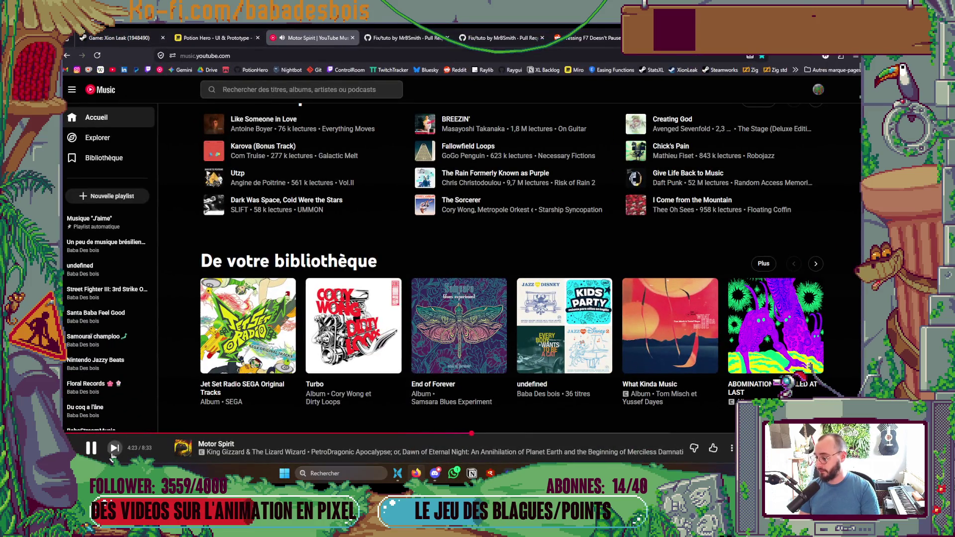
key(alt+Tab)
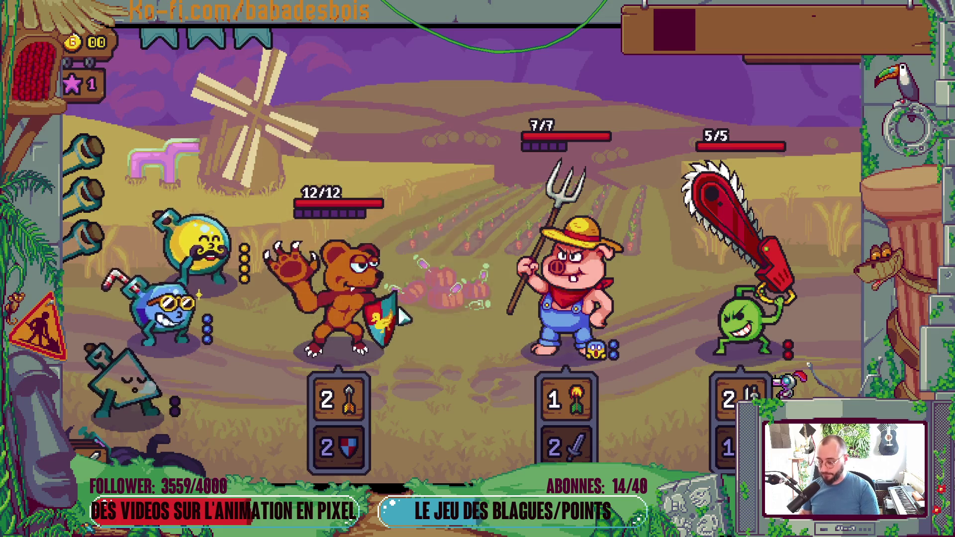
End a turn so the bear attacks, then switch back to the Godot editor.
click(716, 298)
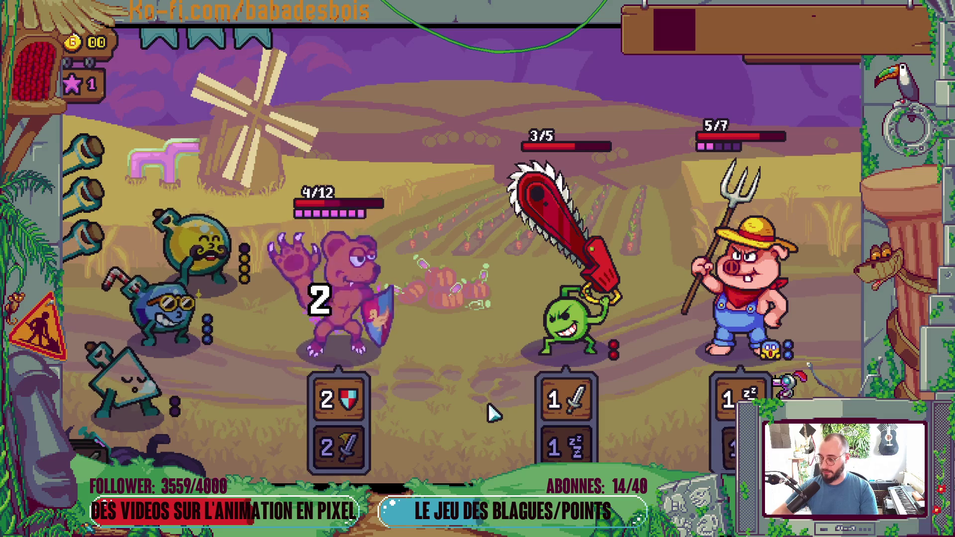
key(alt+Tab)
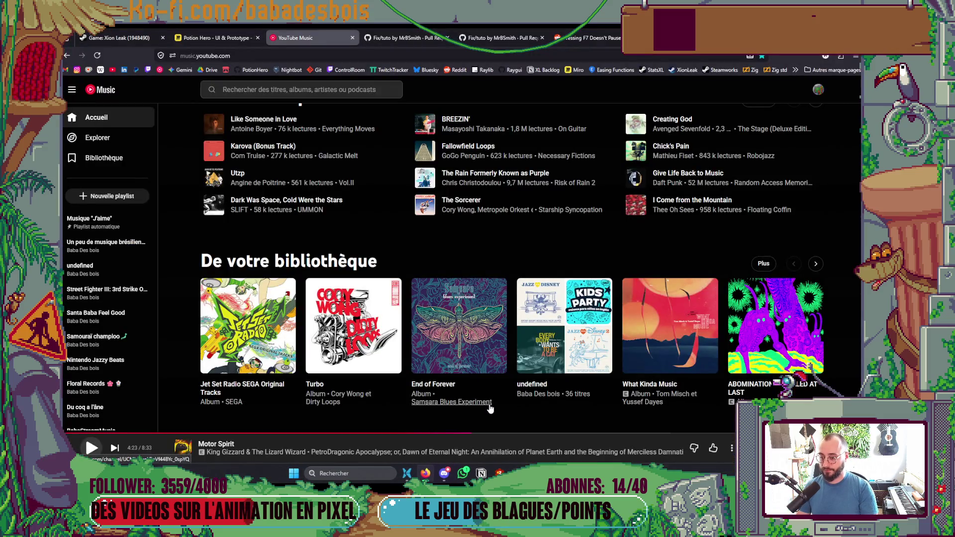
key(alt+Tab)
key(alt+Tab)
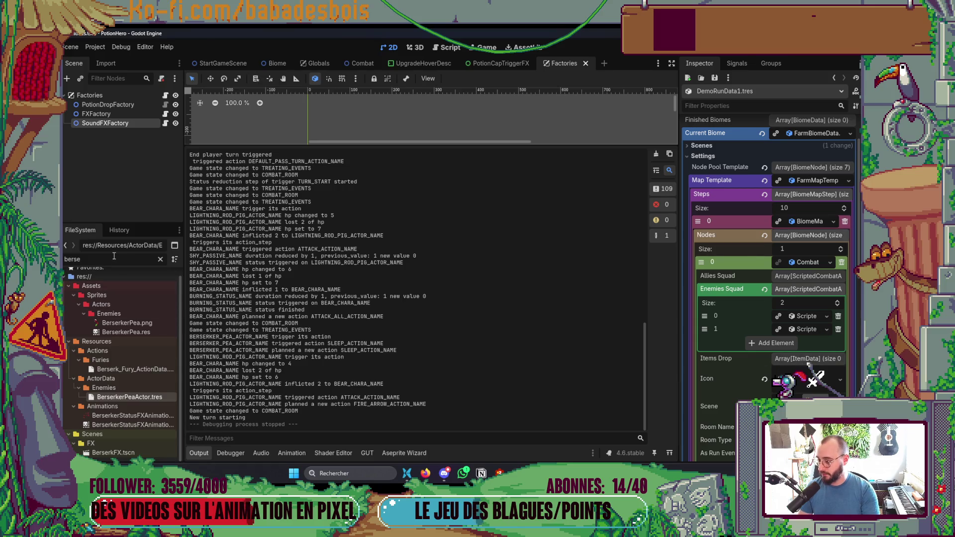
Open Shy_PassiveData.tres and set its Animation Target to Status Holder.
text(Shy)
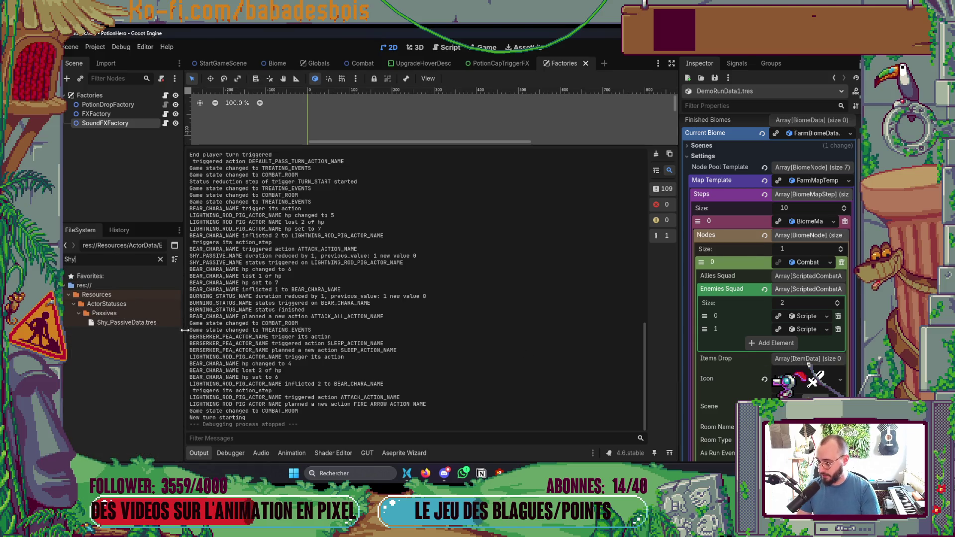
double_click(163, 322)
click(204, 453)
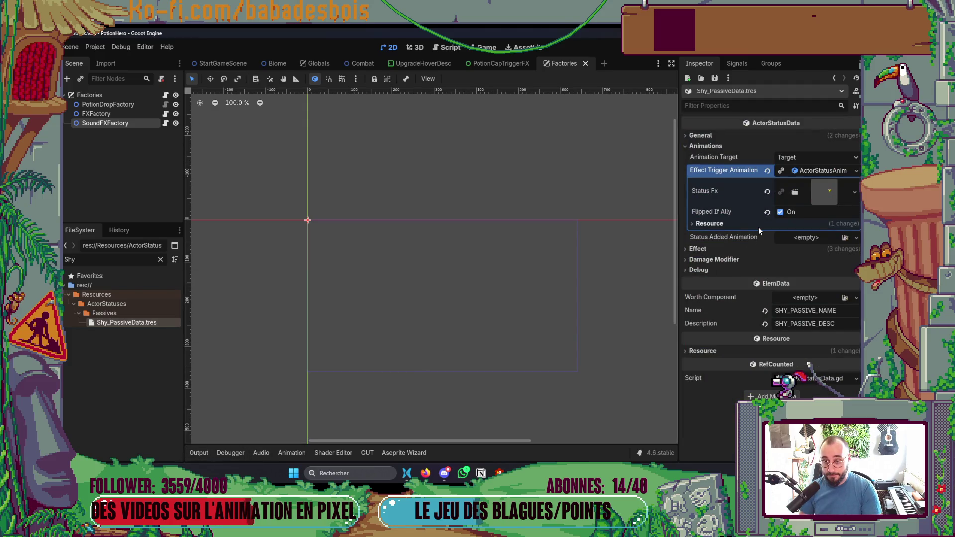
click(818, 173)
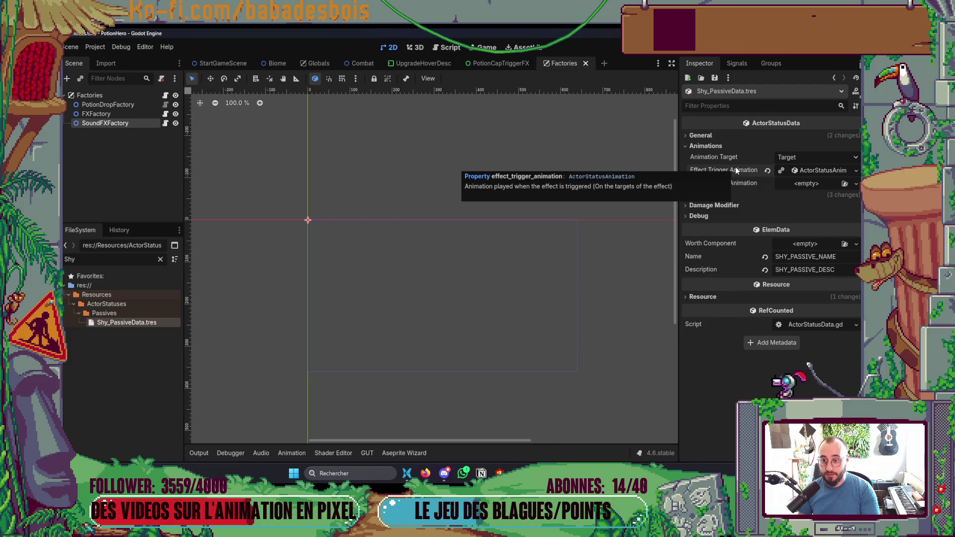
click(795, 161)
click(808, 183)
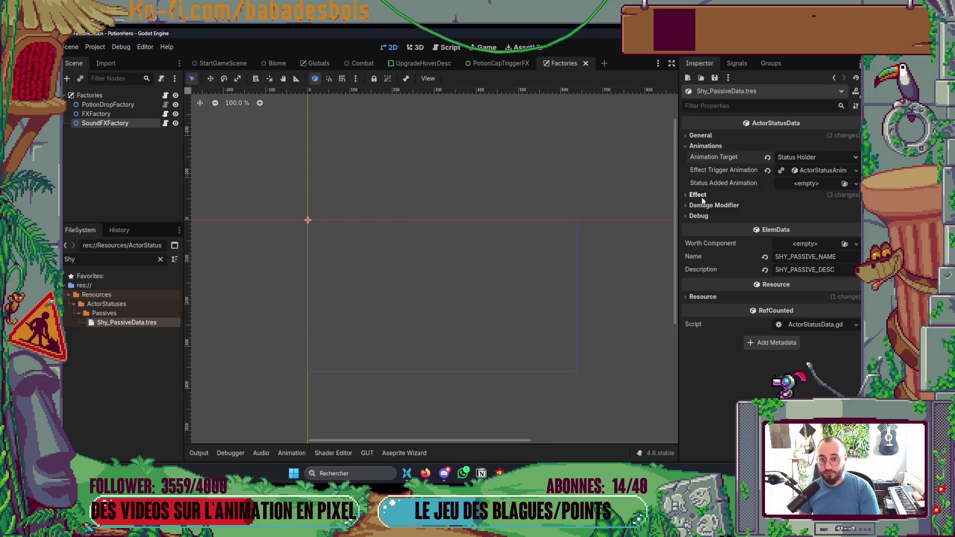
key(super+d)
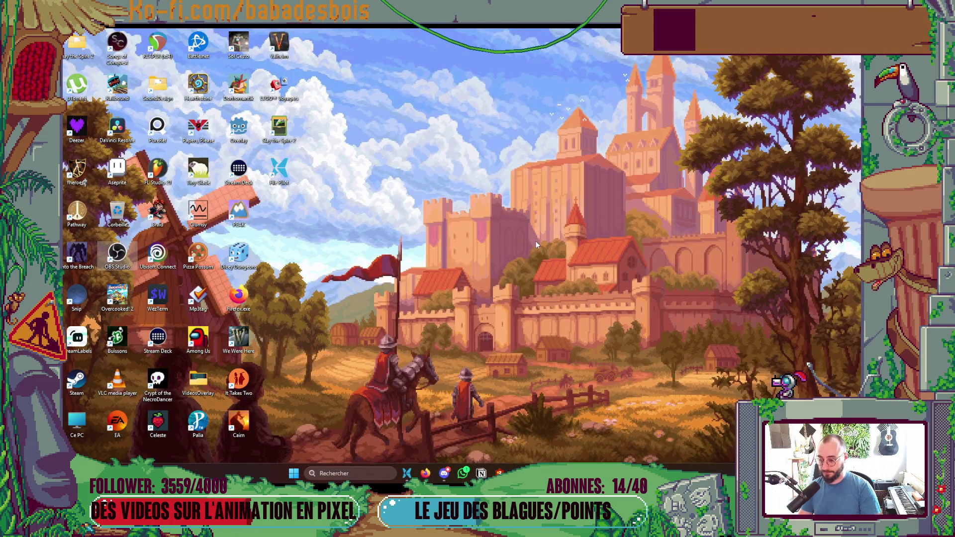
key(alt+Tab)
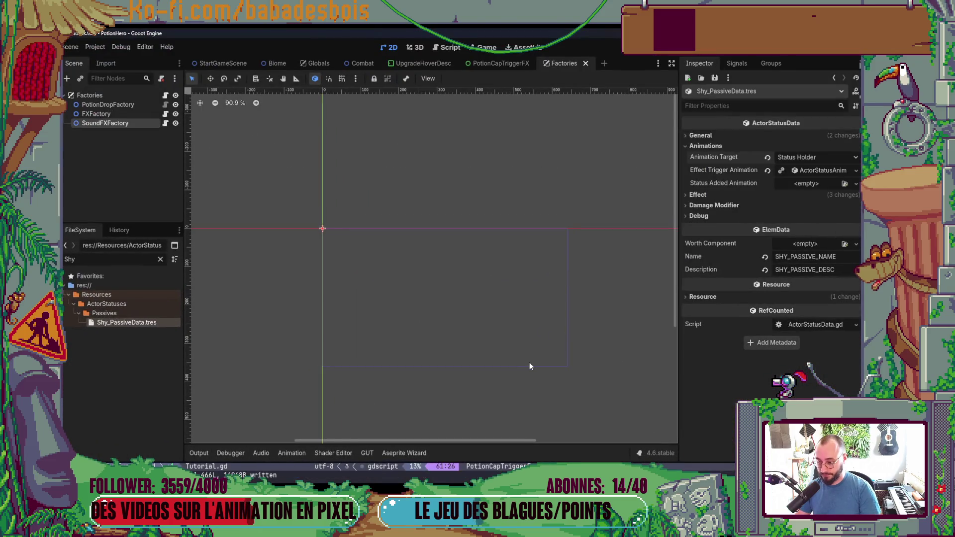
Run the game, confirm the hero, start the Tutorial adventure and clear its dialogue.
key(alt+Tab)
key(alt+Tab)
key(F5)
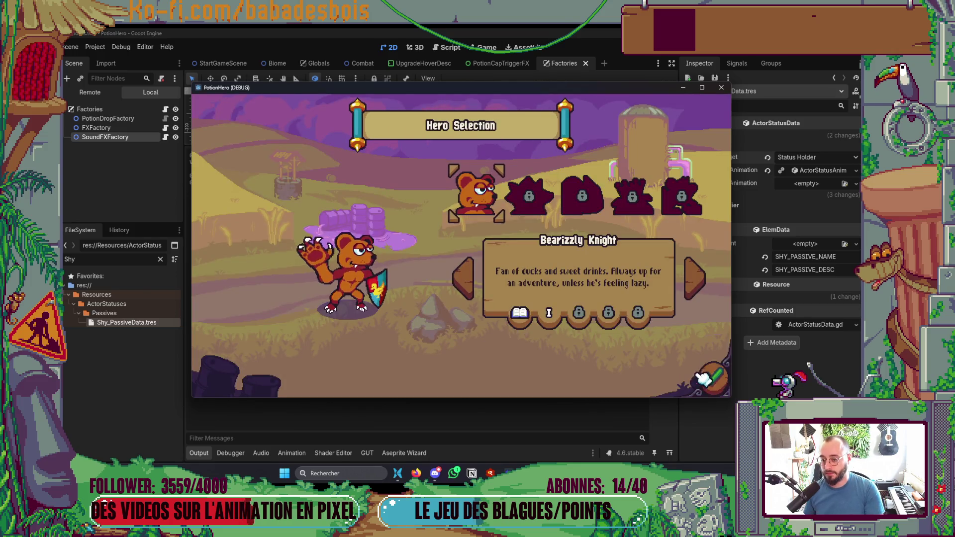
key(Return)
click(712, 378)
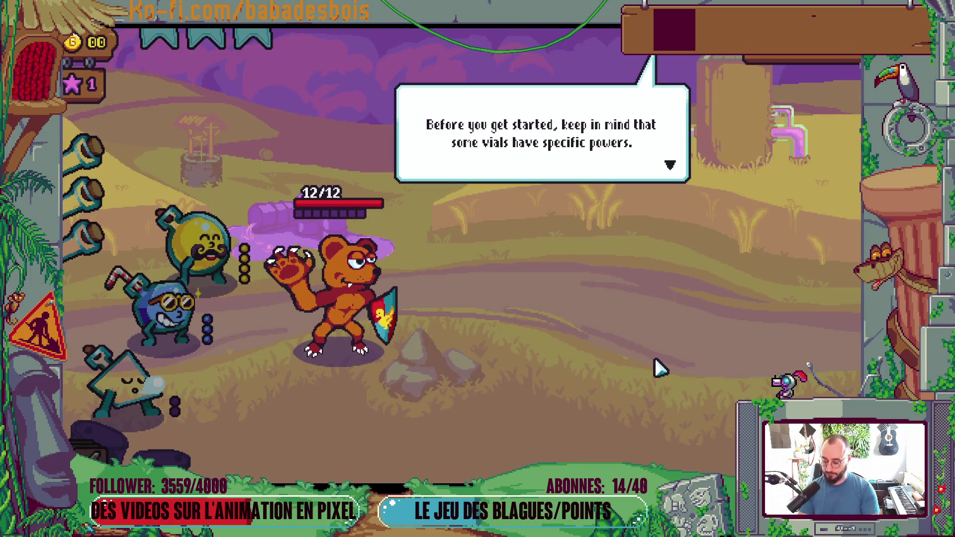
click(657, 370)
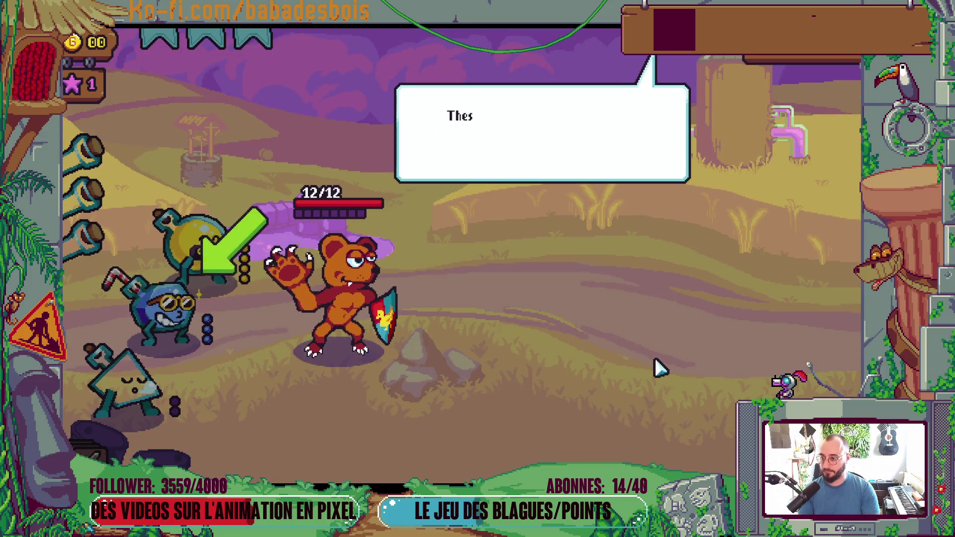
click(659, 369)
click(660, 369)
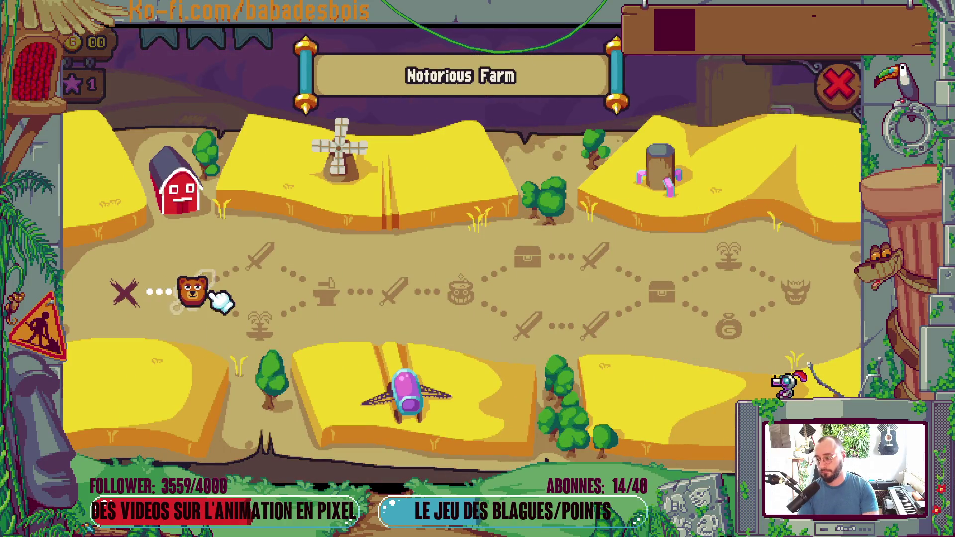
Enter the farm battle, play one turn against both enemies, and stop the game.
click(213, 294)
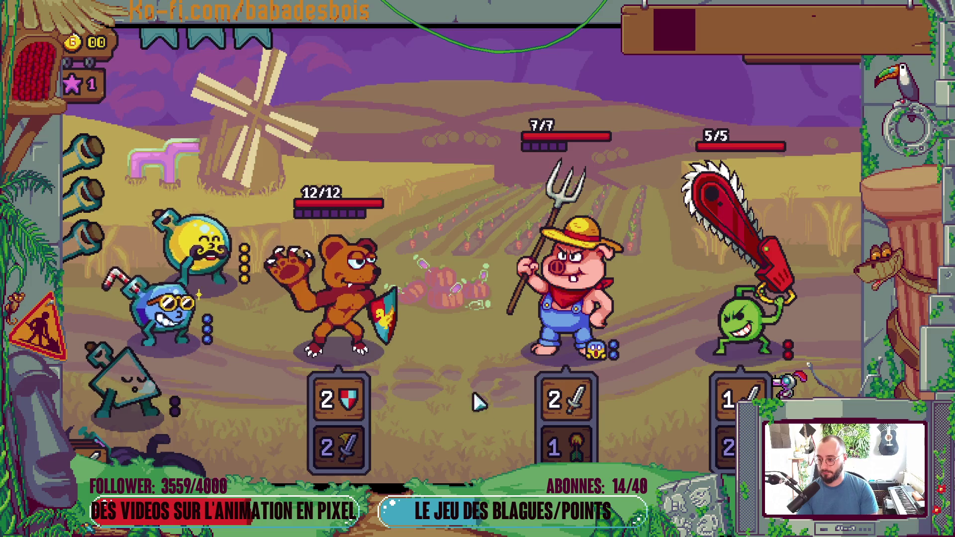
mouse_move(756, 388)
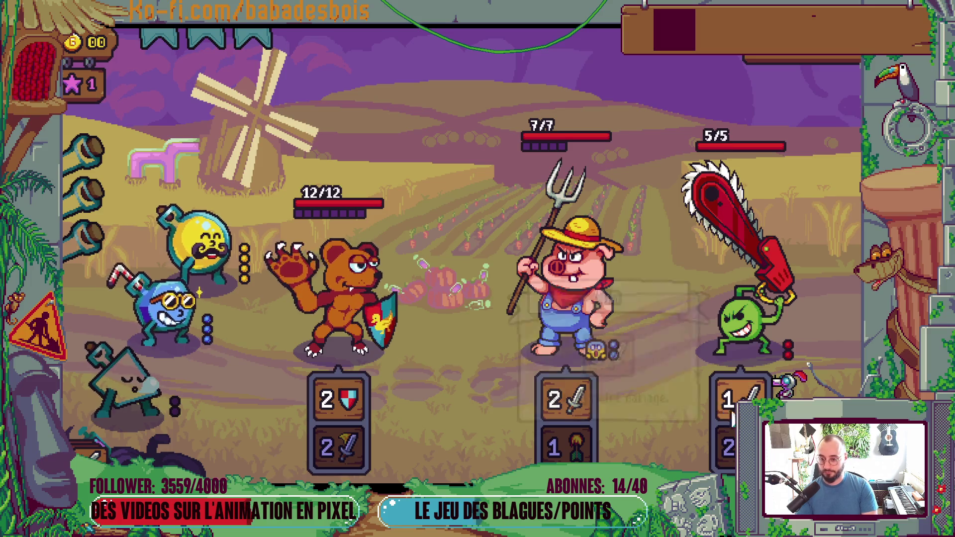
mouse_move(572, 313)
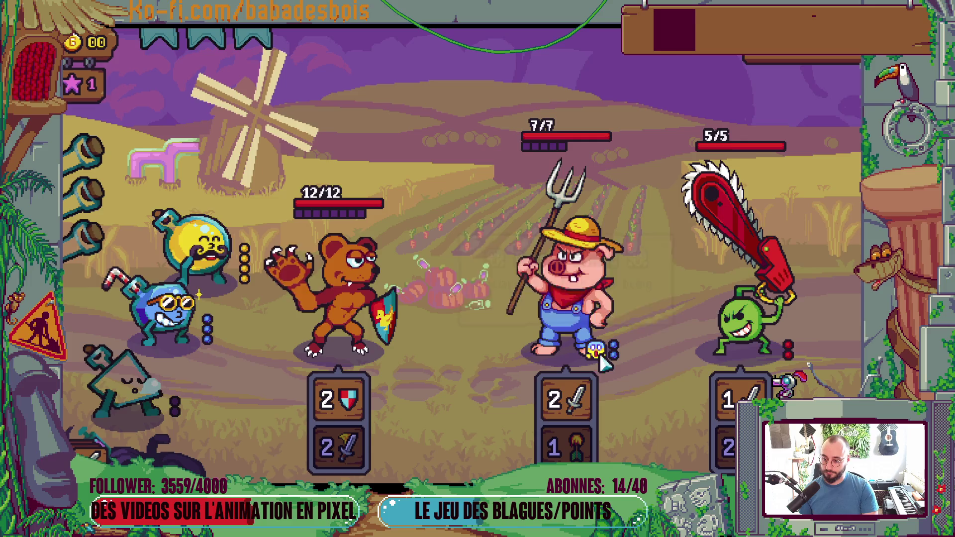
mouse_move(598, 360)
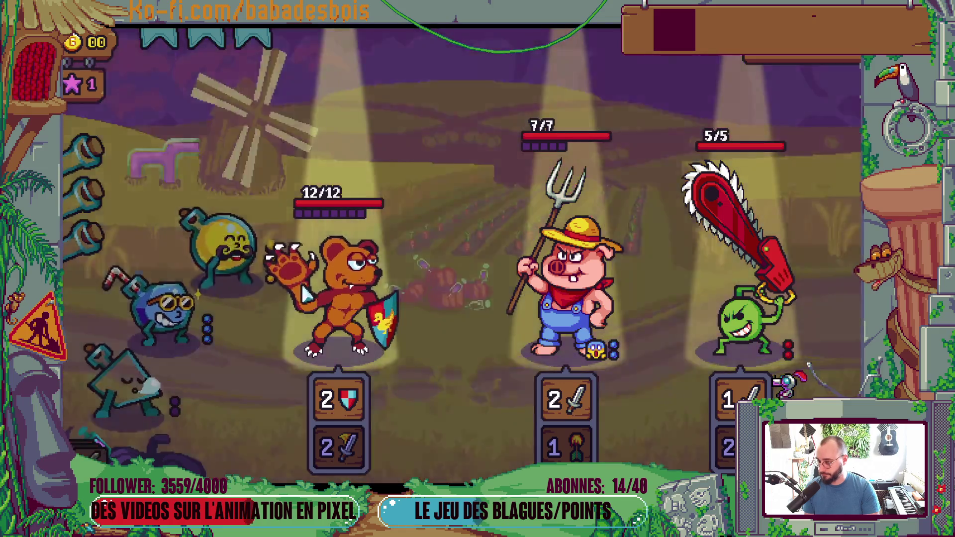
click(305, 293)
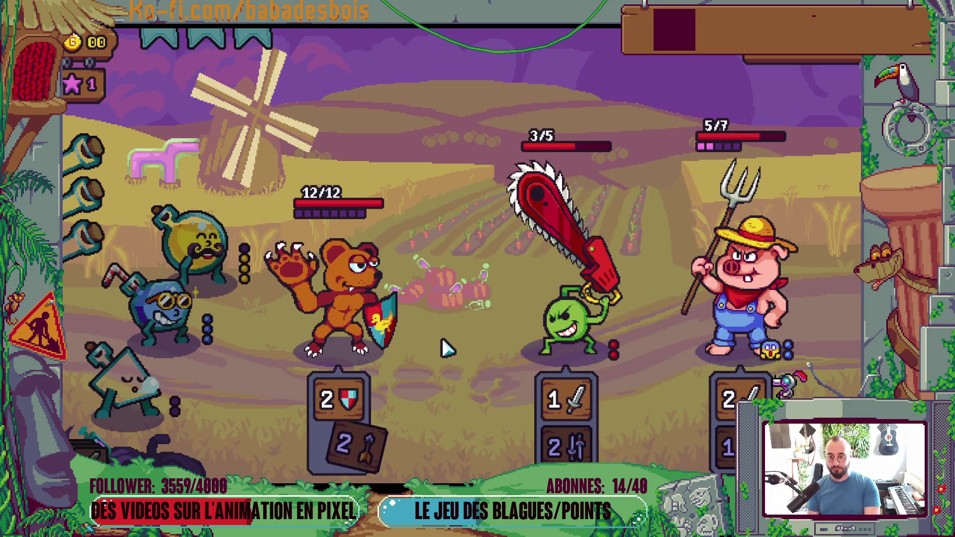
key(F8)
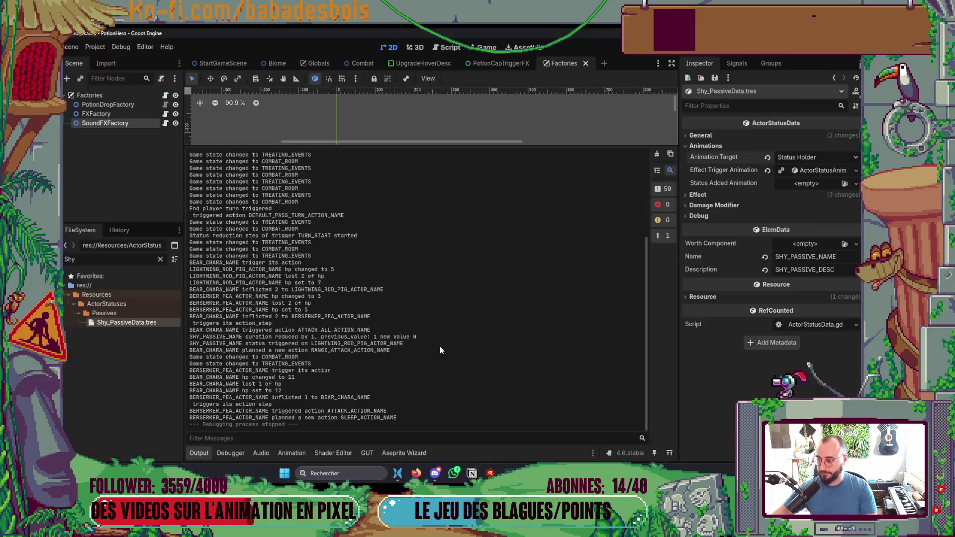
Save, close the PotionCapTriggerFX scene, and quick-open SurpriseFX.tscn.
click(198, 453)
key(ctrl+s)
click(511, 69)
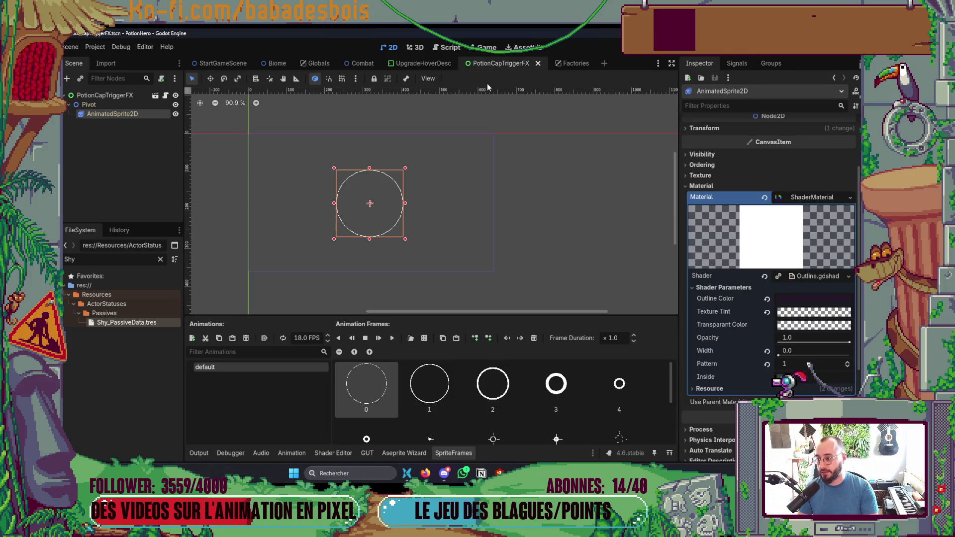
click(538, 64)
key(ctrl+shift+o)
text(Surp)
key(Return)
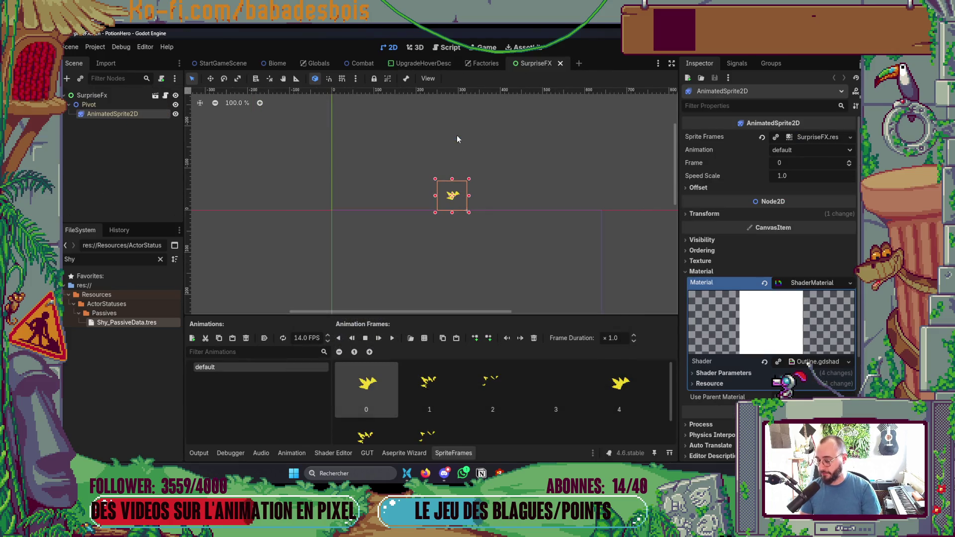
Nudge the surprise sprite down twice and right once, then run to check its position.
key(Down)
key(Down)
key(Down)
key(Right)
key(Right)
key(Right)
key(Right)
key(Right)
key(Down)
key(Down)
key(Down)
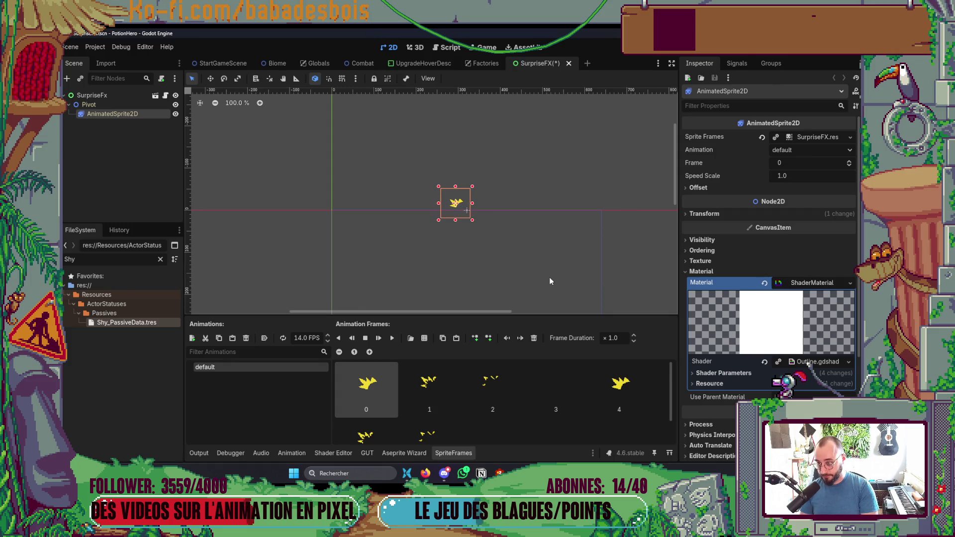
drag(550, 228, 558, 186)
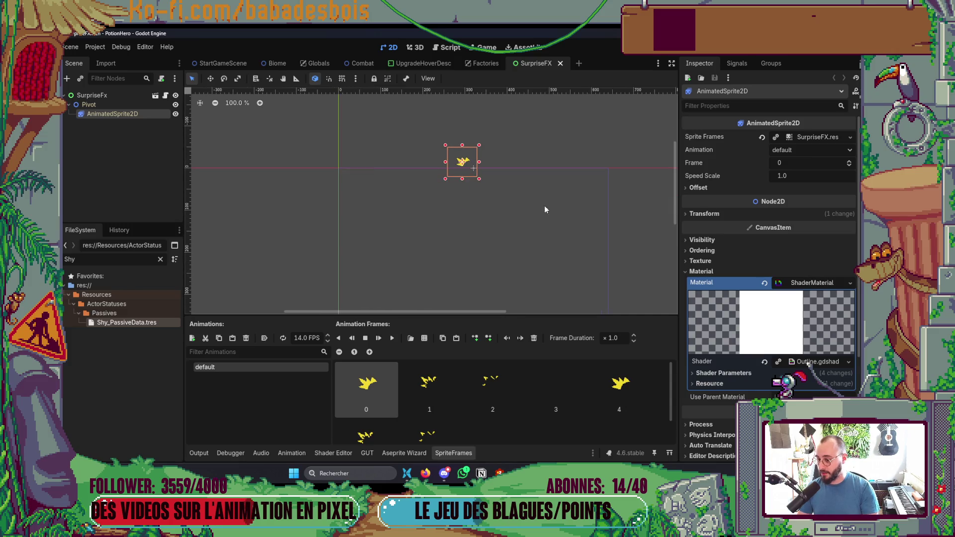
click(740, 374)
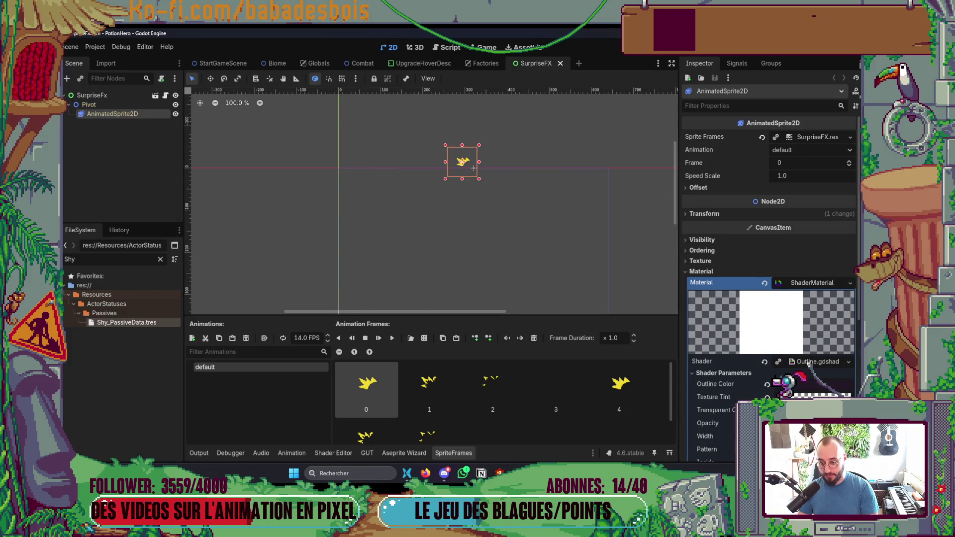
key(F6)
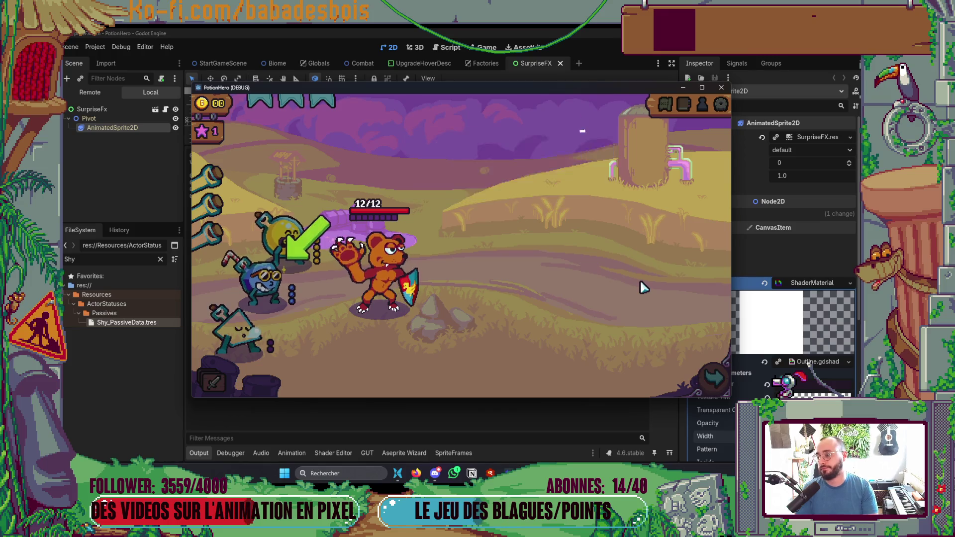
click(714, 379)
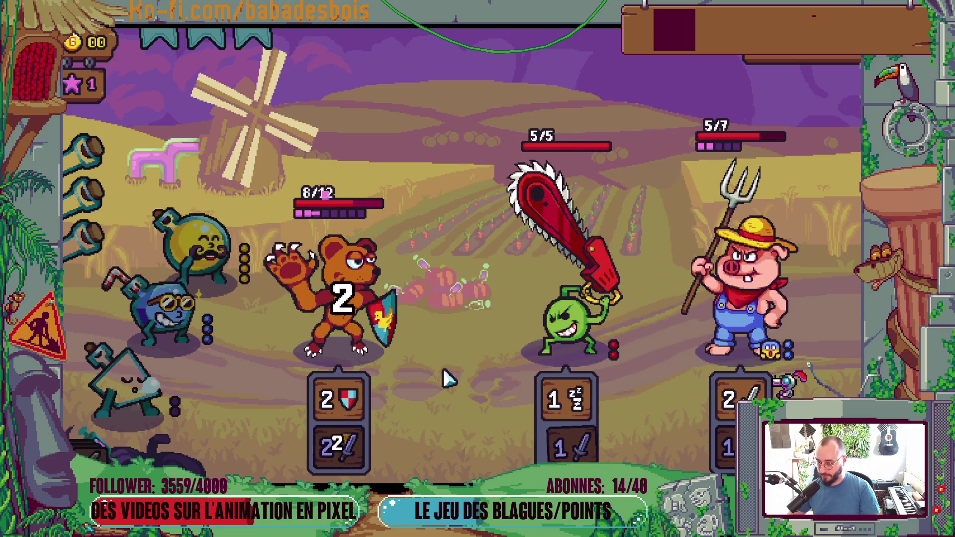
Stop and relaunch the game, start the first adventure, skip the dialogue to the farm map, then return to Godot.
key(F8)
click(201, 454)
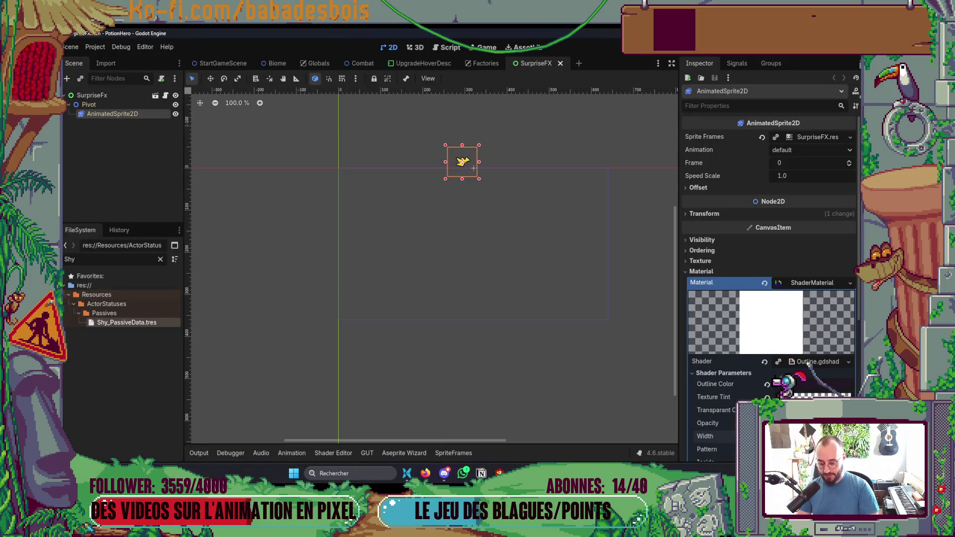
key(F5)
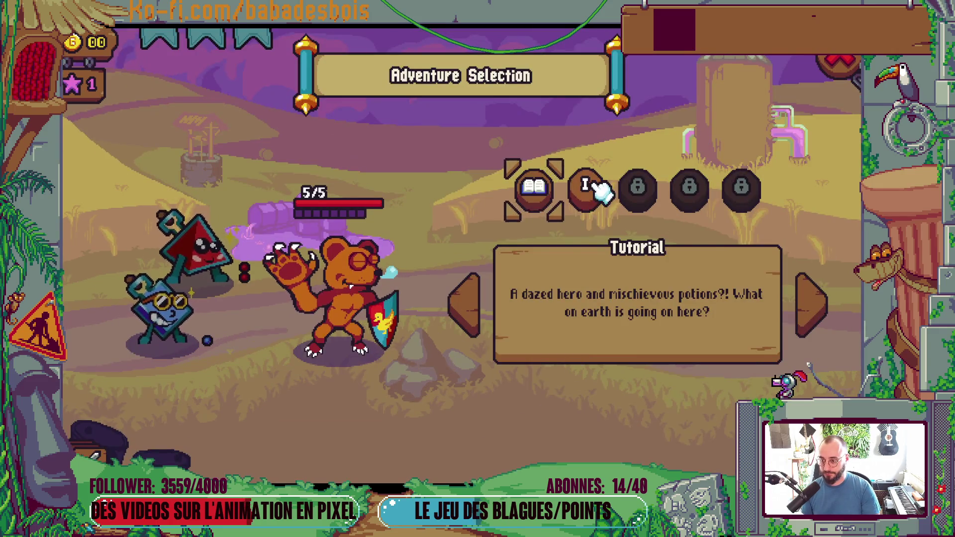
click(592, 188)
click(592, 443)
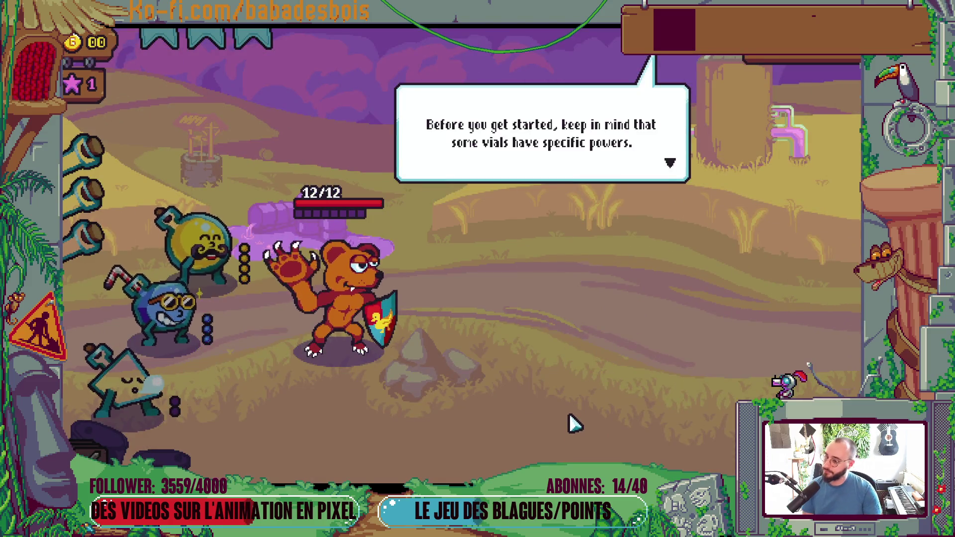
click(575, 424)
click(573, 423)
click(572, 423)
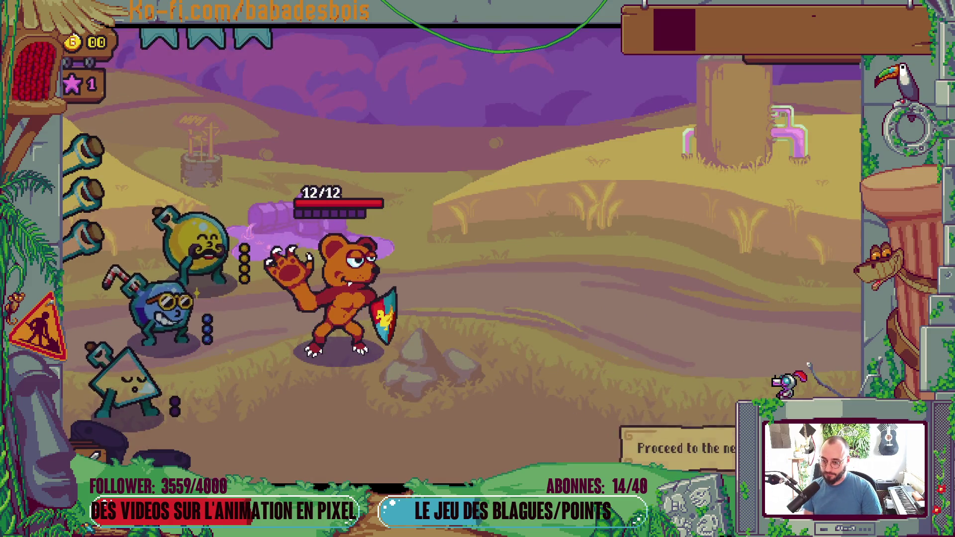
click(676, 448)
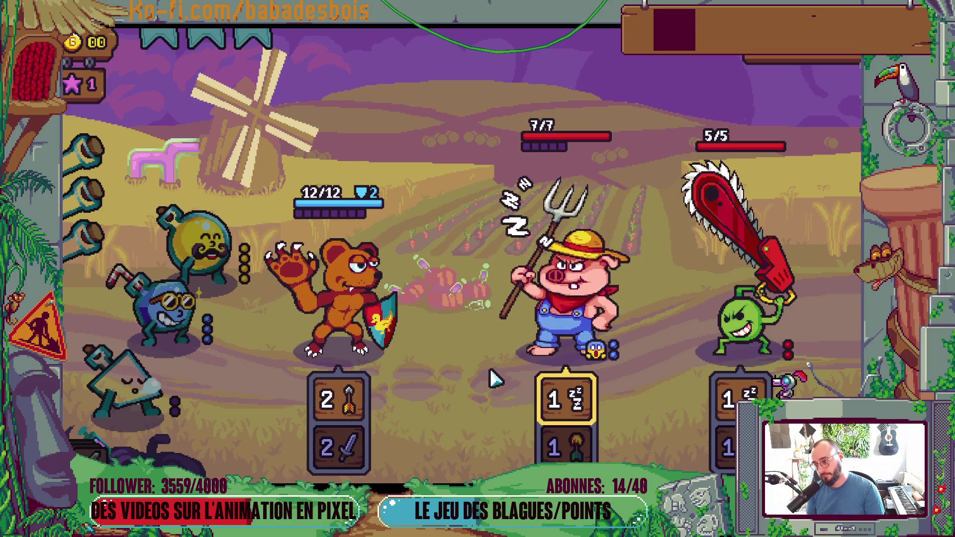
key(alt+Tab)
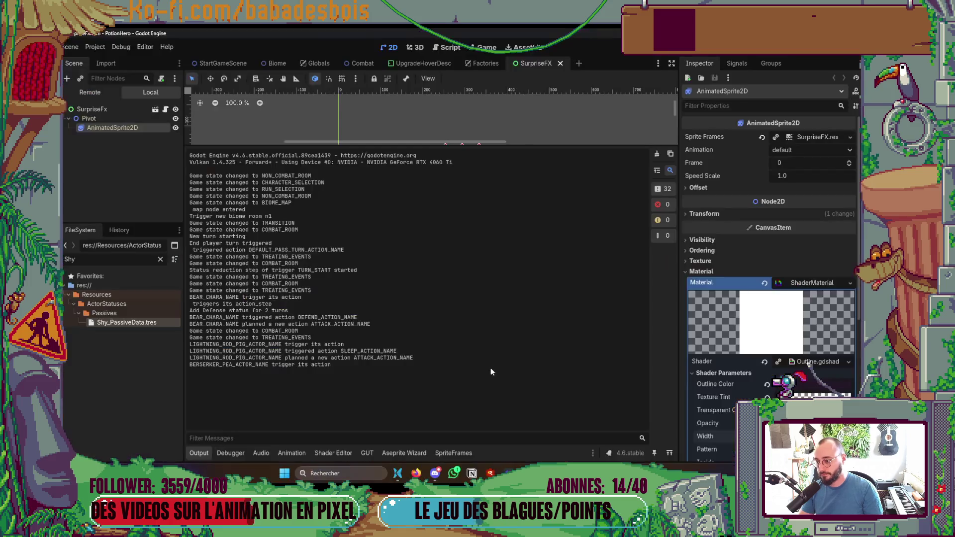
Quick-open the SimpleDefenseFx scene.
click(191, 455)
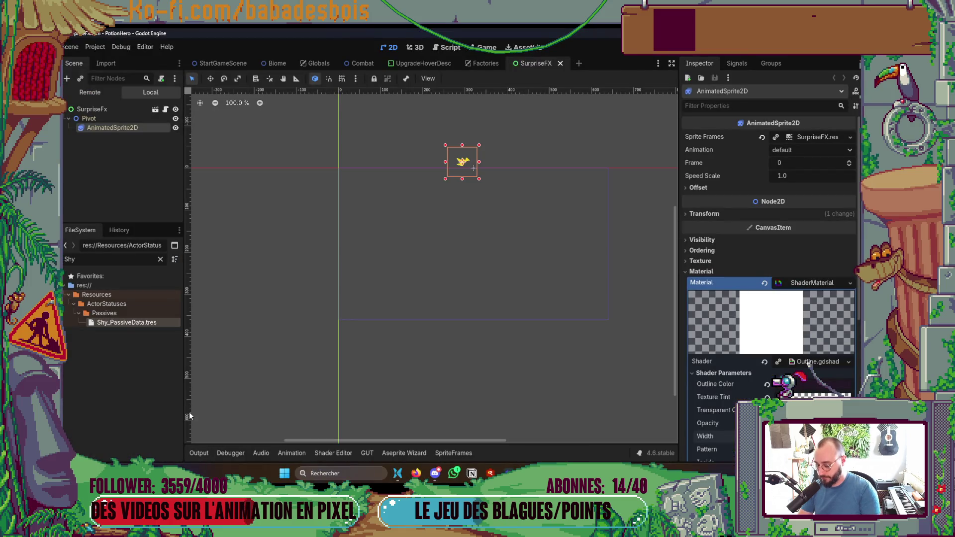
key(ctrl+shift+o)
text(Defen)
key(Down)
key(Return)
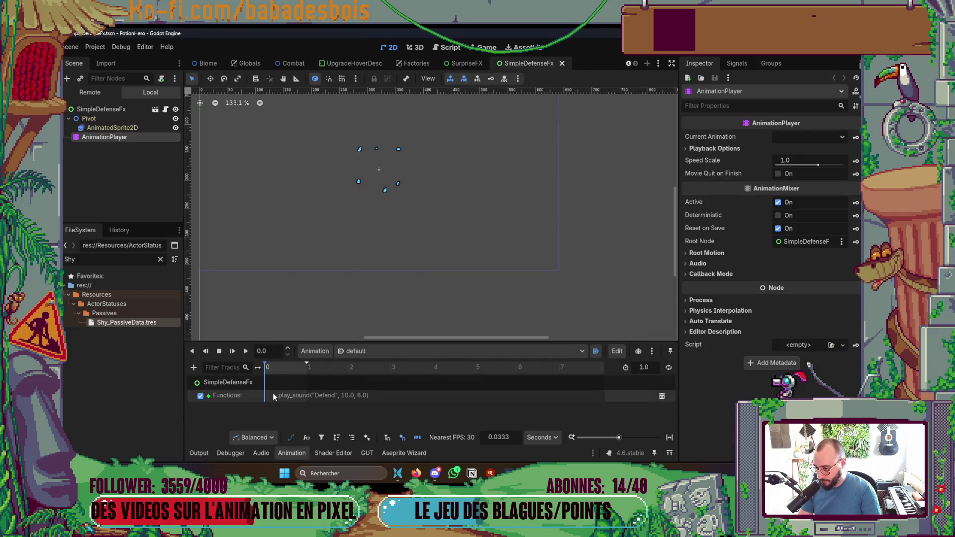
Select the play_sound animation key, save and run, then end the battle turn.
click(274, 397)
key(F5)
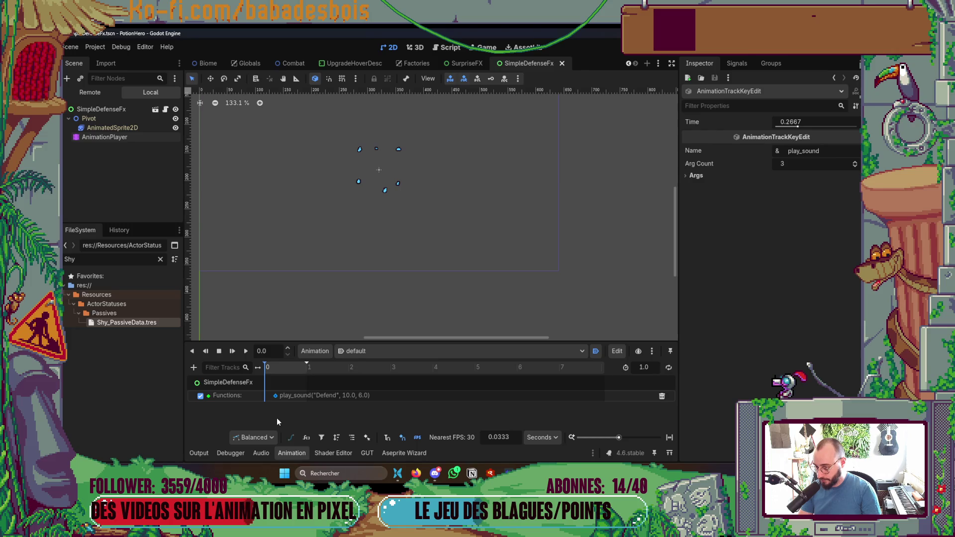
click(790, 382)
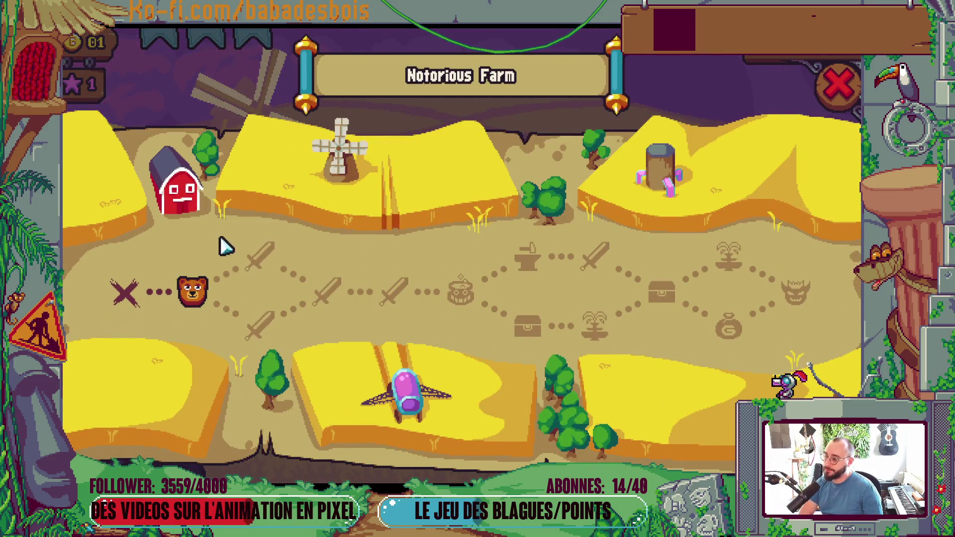
Enter the Notorious Farm battle, apply the yellow vial to the bear, and strike the pig.
click(258, 254)
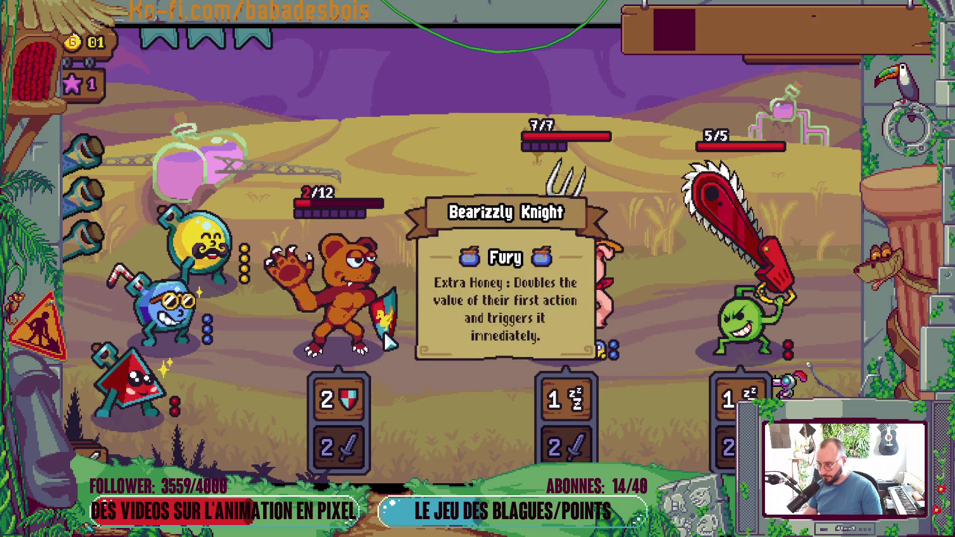
click(209, 276)
click(323, 323)
click(338, 398)
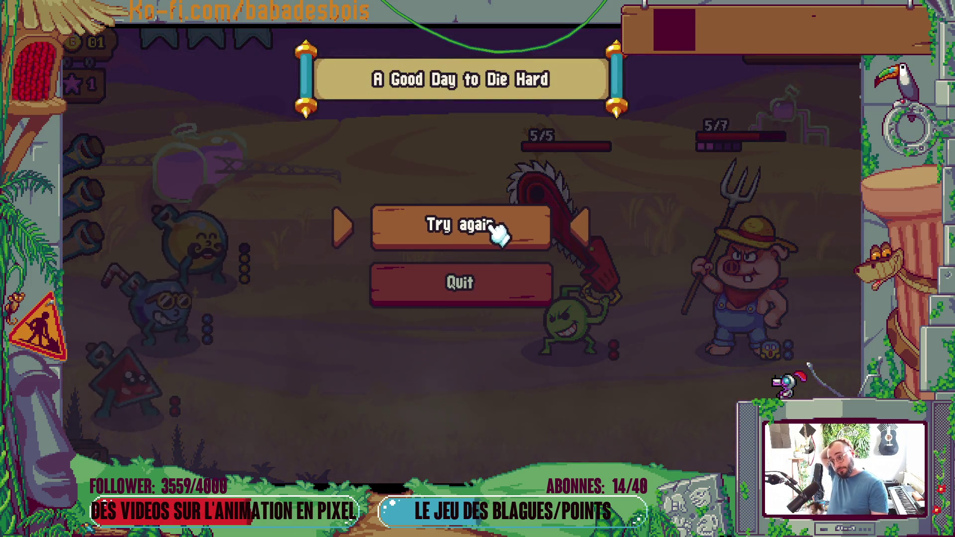
Retry the lost battle, then stop the running game with F8.
click(501, 230)
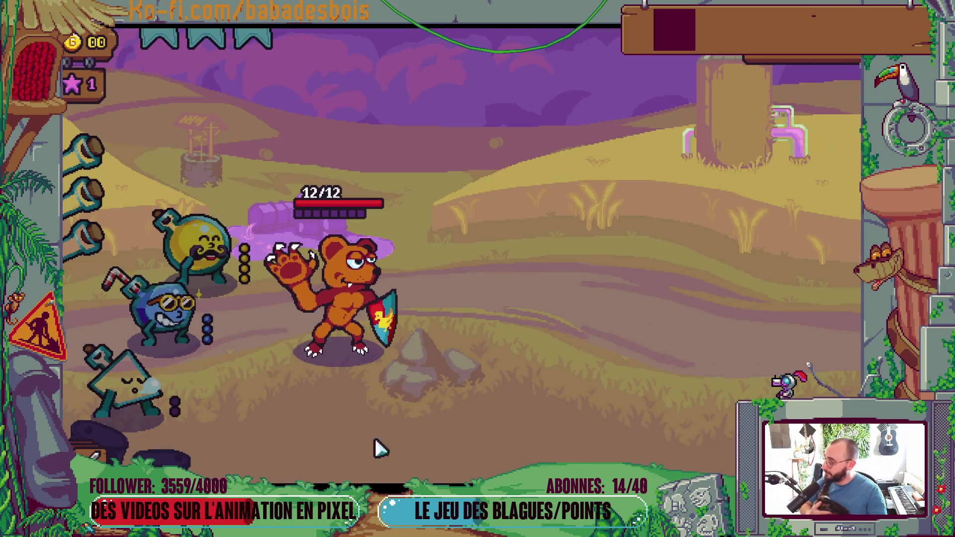
key(F8)
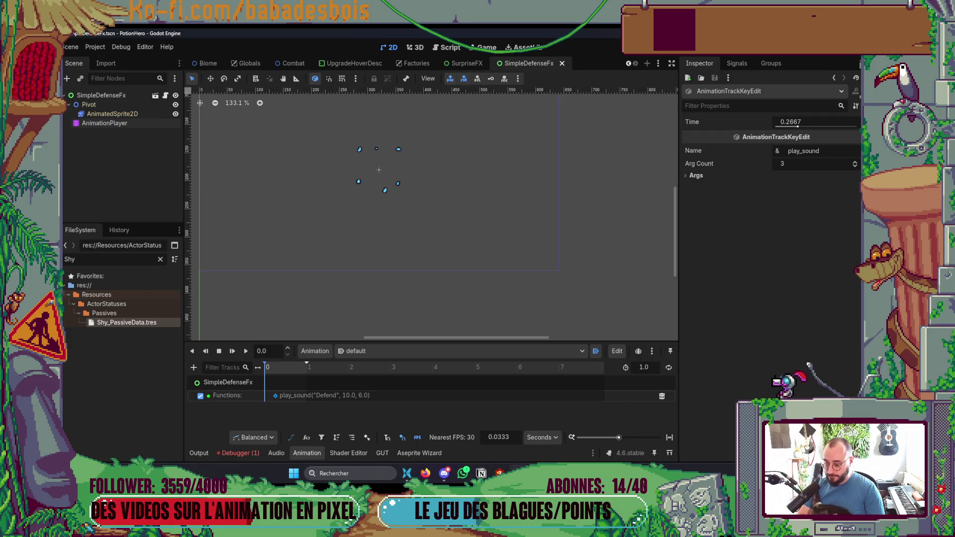
Drag the white circle animation and surprise FX cards into the Backlog's En review column.
mouse_move(517, 473)
click(520, 428)
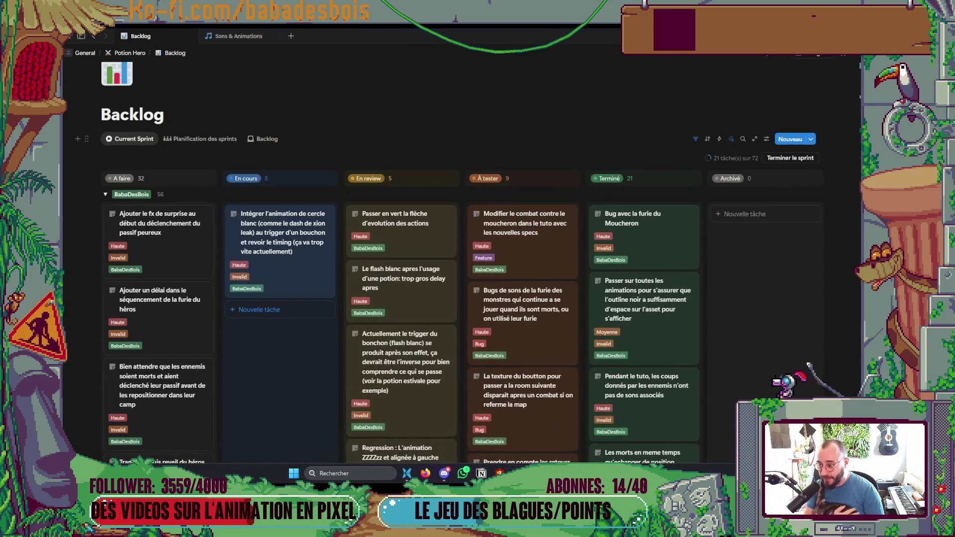
mouse_move(309, 270)
mouse_down()
mouse_move(428, 240)
mouse_move(404, 327)
mouse_up()
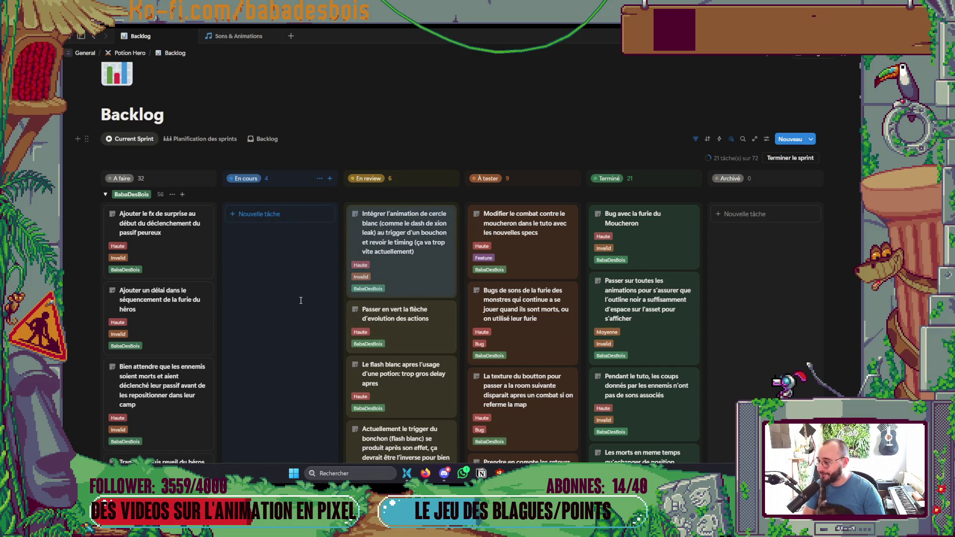
mouse_move(147, 239)
mouse_down()
mouse_move(290, 272)
mouse_move(356, 268)
mouse_move(444, 348)
mouse_up()
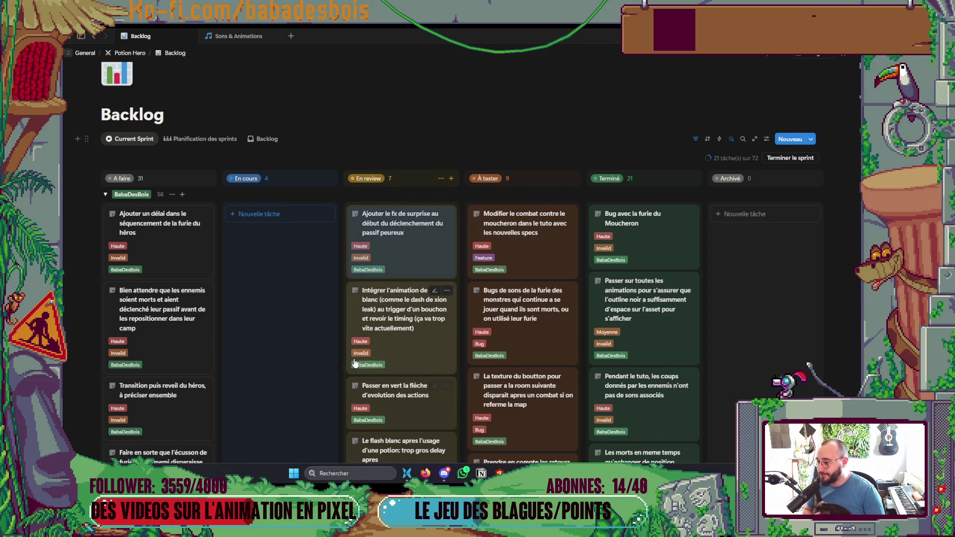
scroll(354, 363, down, 6)
scroll(354, 361, up, 4)
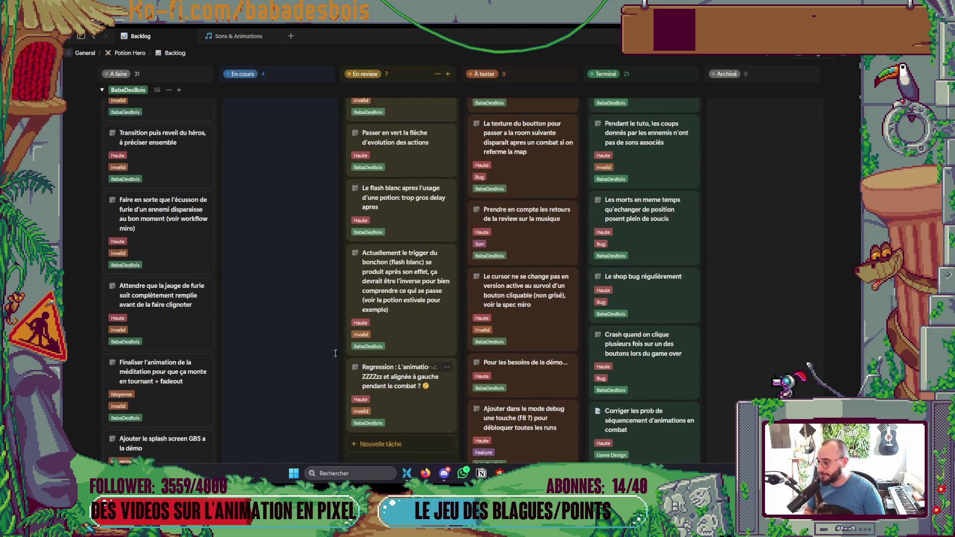
scroll(168, 271, up, 2)
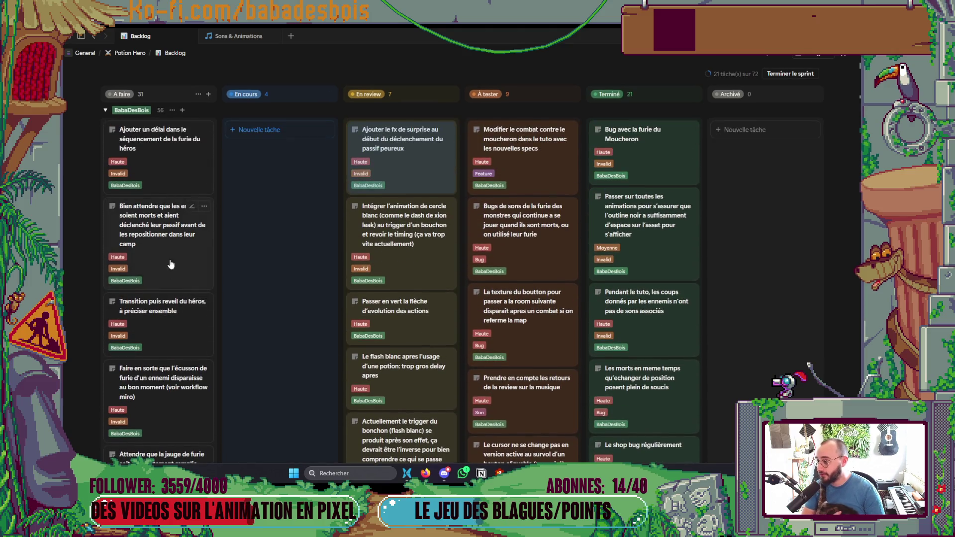
scroll(181, 393, down, 2)
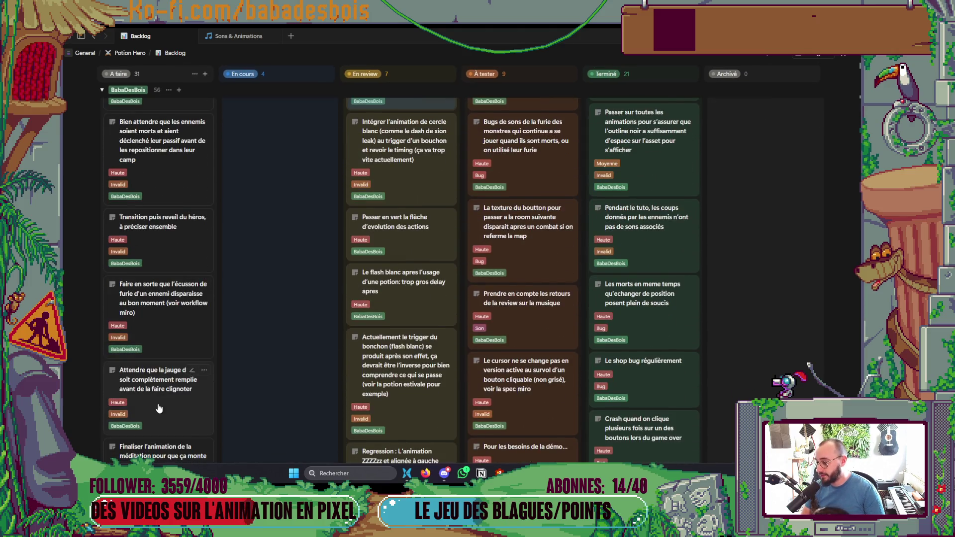
scroll(189, 378, up, 3)
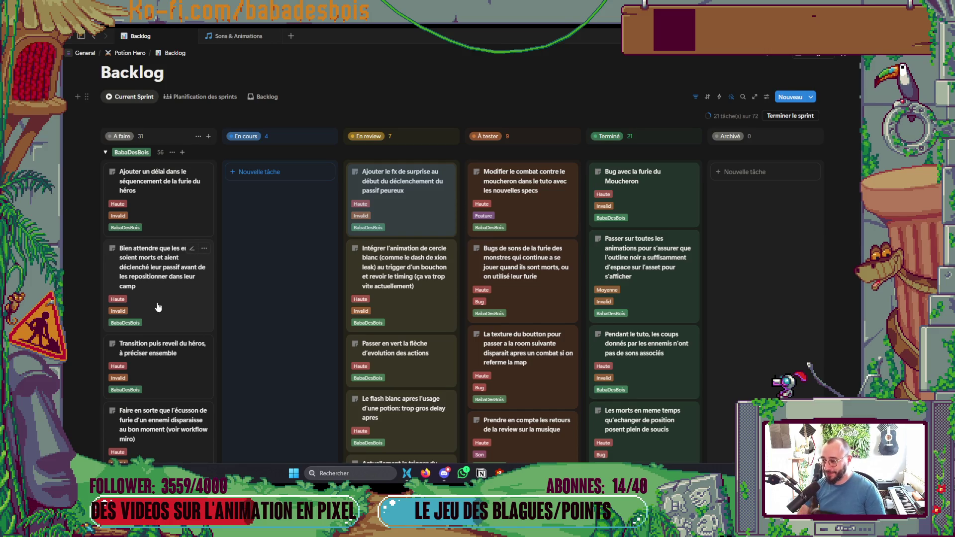
scroll(158, 307, down, 3)
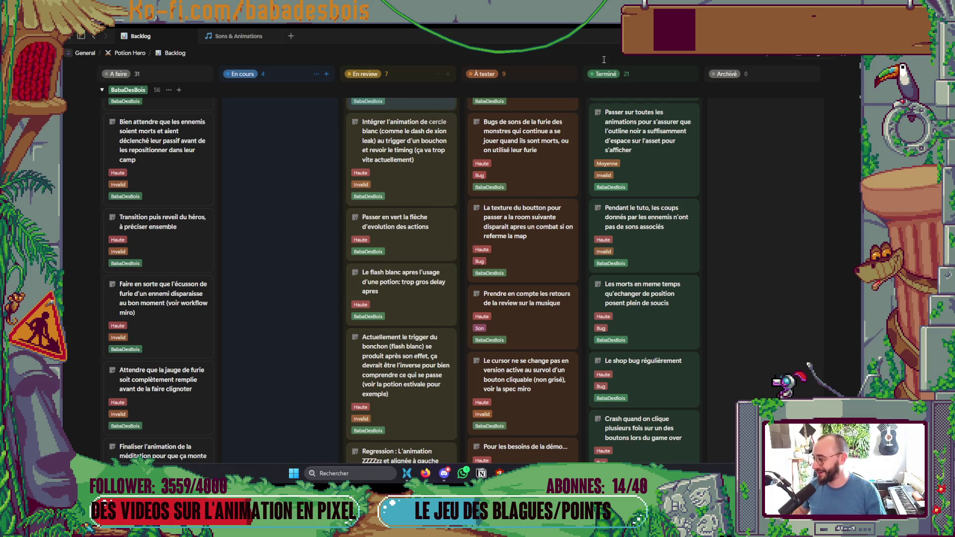
Switch from the Notion Backlog board back to Godot's SimpleDefenseFx scene.
key(alt+Tab)
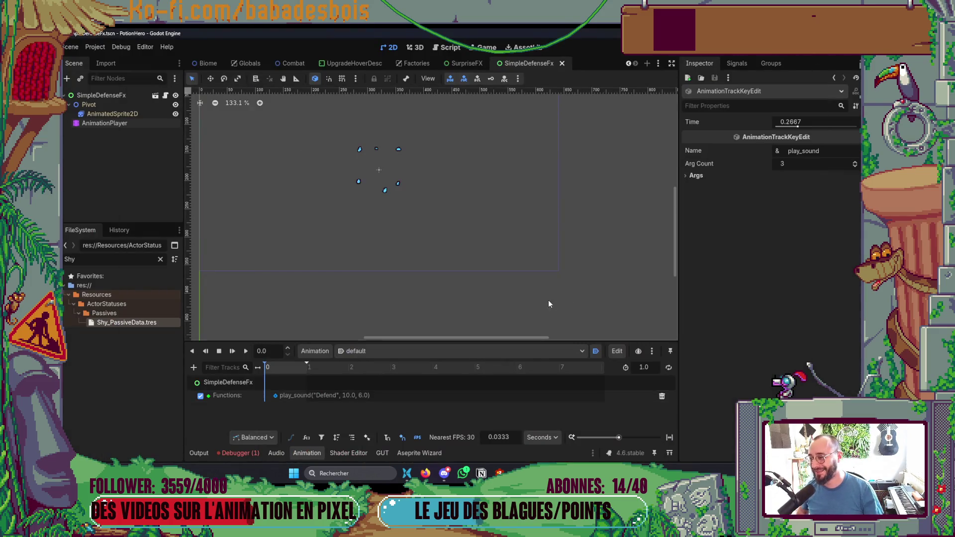
Collapse Godot's Animation panel, switch to Firefox, and open a blank new tab.
click(305, 453)
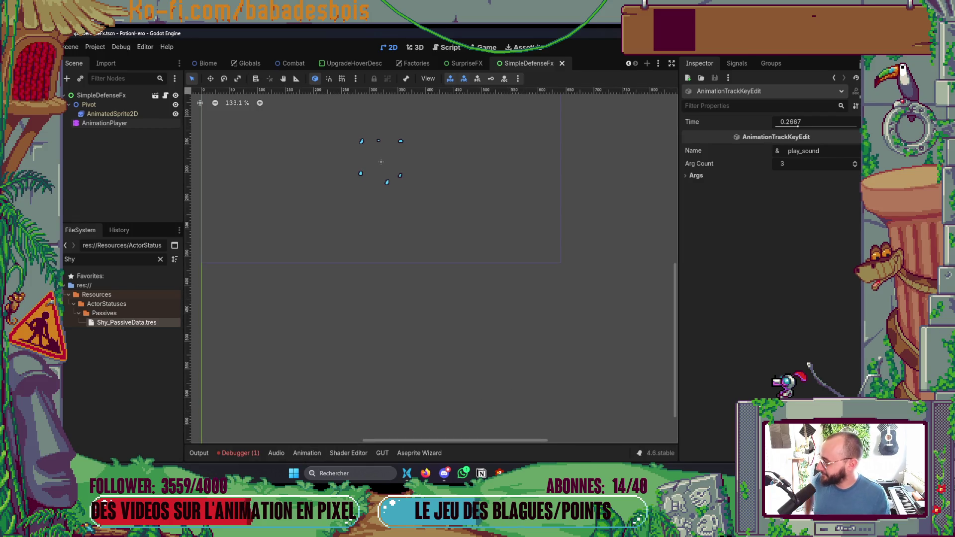
key(alt+Tab)
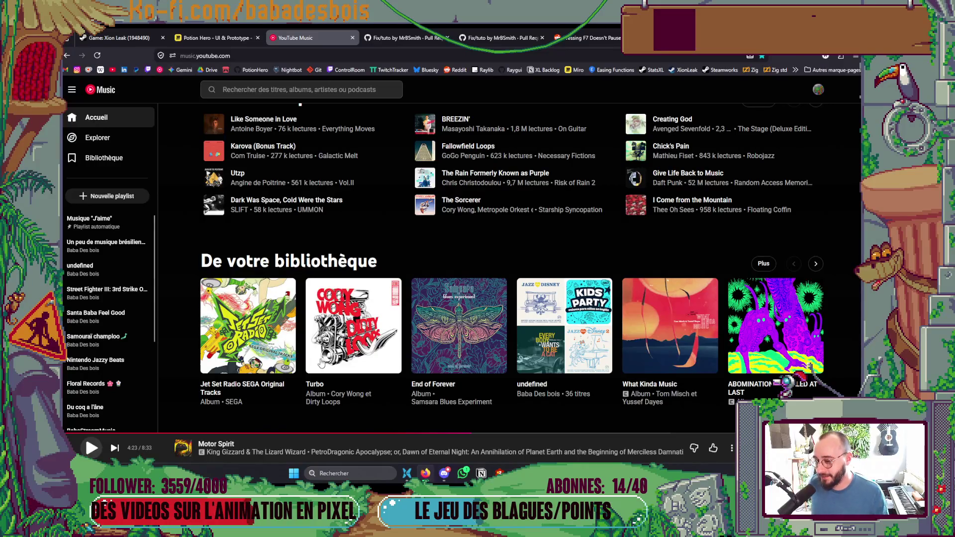
key(ctrl+t)
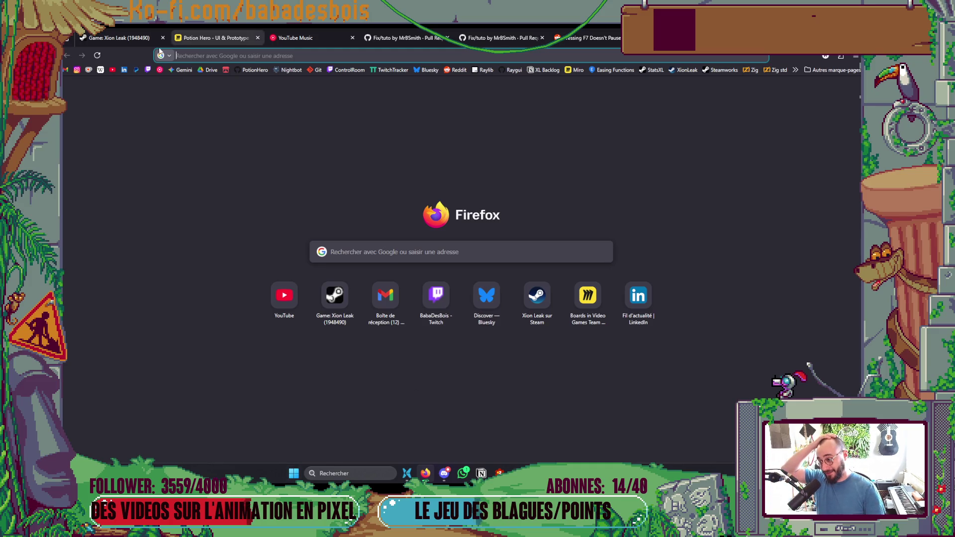
Open the streamer's own Twitch channel, then the live Rust CMS development stream.
click(148, 70)
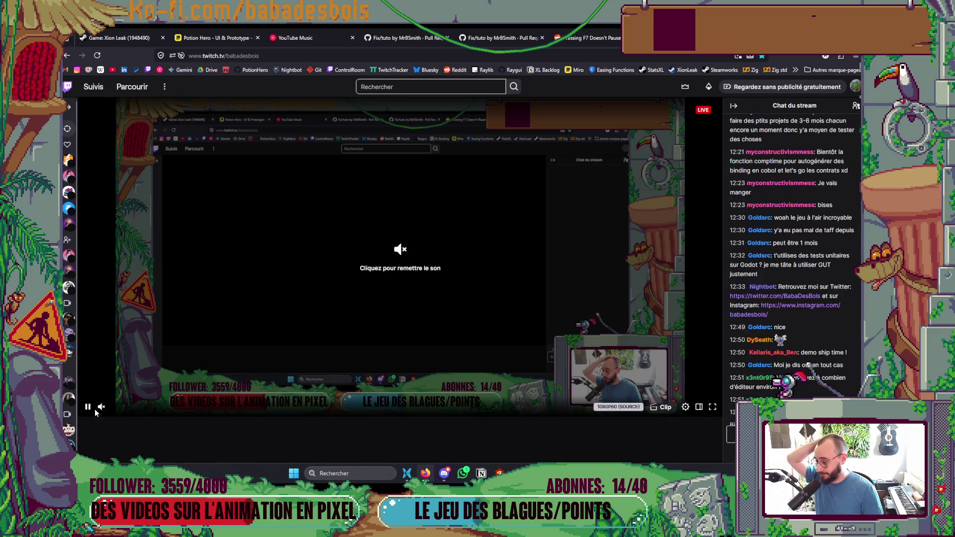
mouse_move(69, 172)
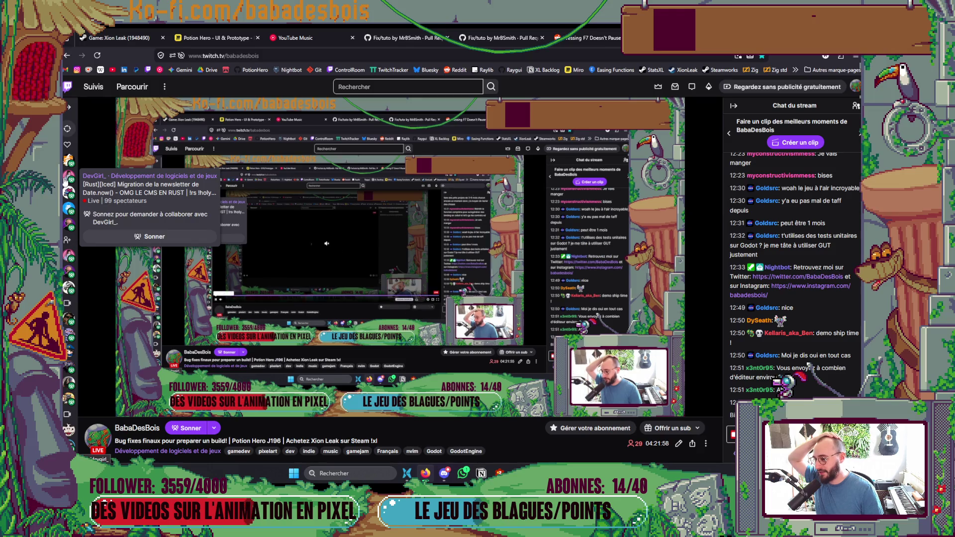
click(67, 179)
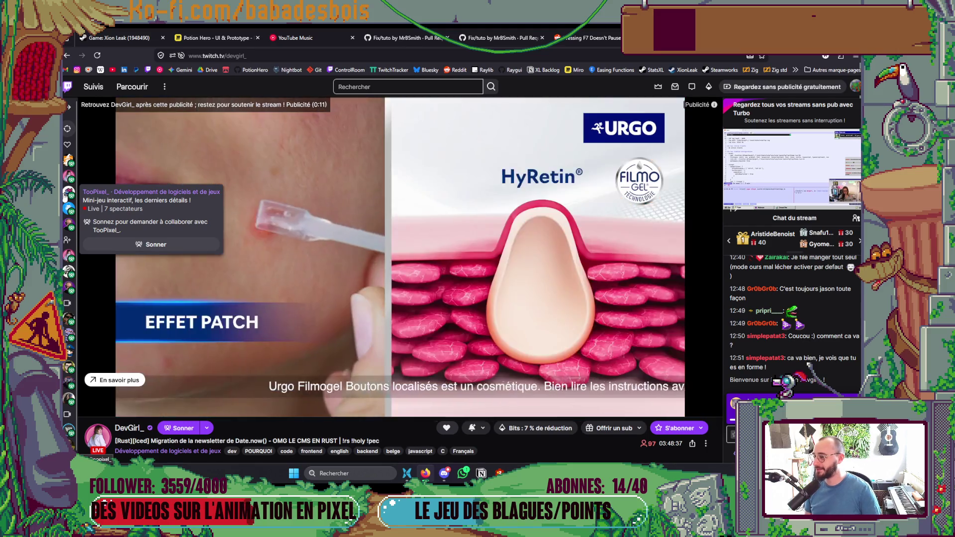
Switch to the interactive mini-game dev stream, then the Spine and Photoshop animation stream.
click(66, 196)
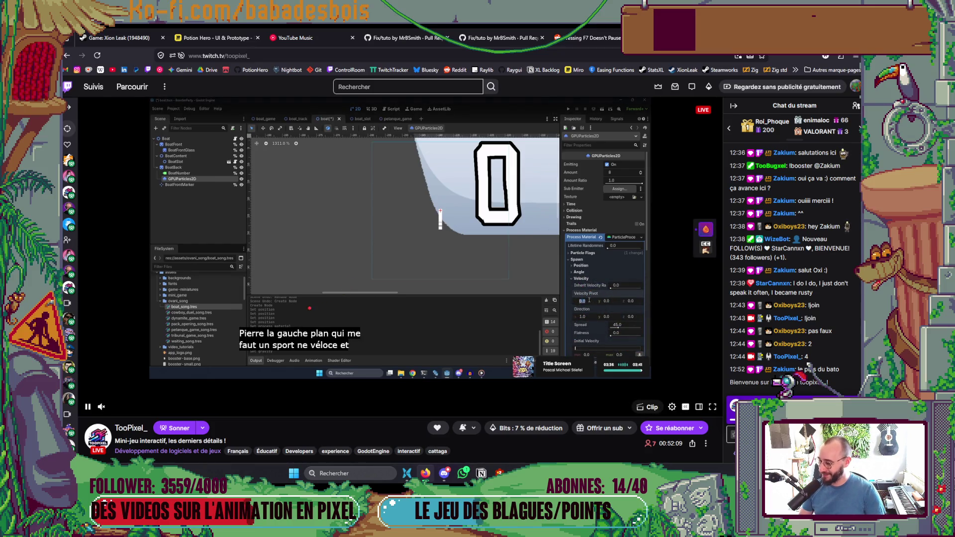
click(66, 165)
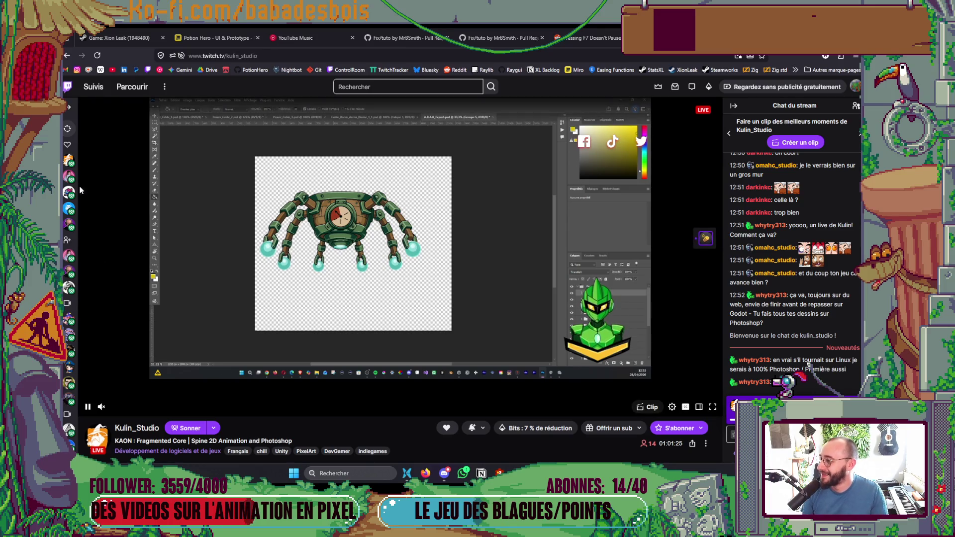
mouse_move(65, 181)
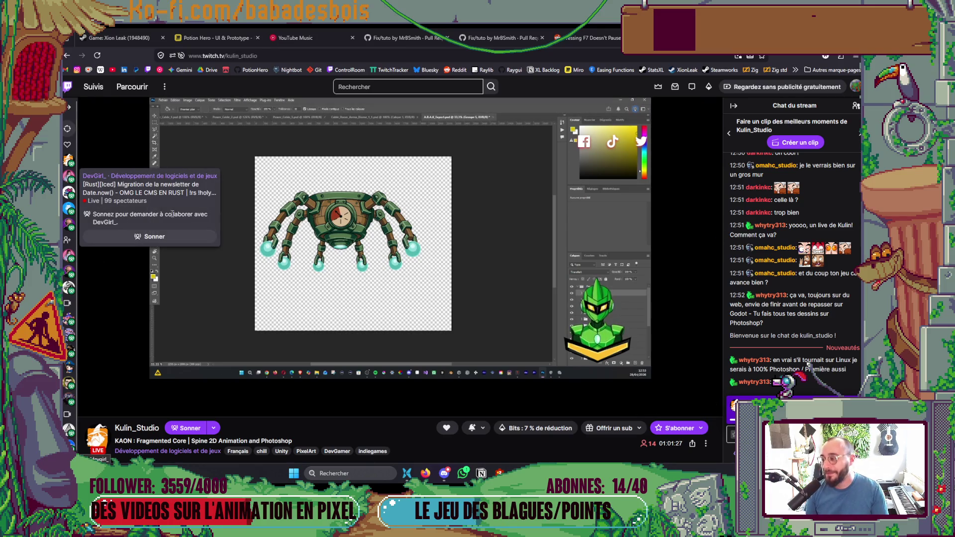